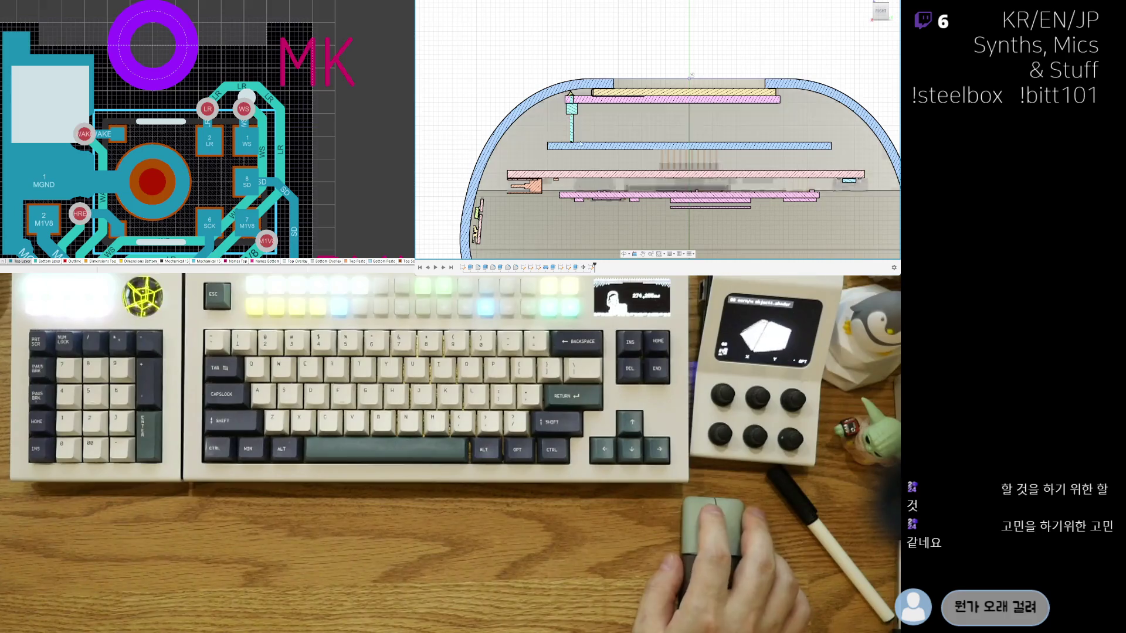
{"action": "scroll", "coordinate": [690, 77], "scroll_direction": "up", "scroll_amount": 2}
{"action": "scroll", "coordinate": [605, 102], "scroll_direction": "up", "scroll_amount": 2}
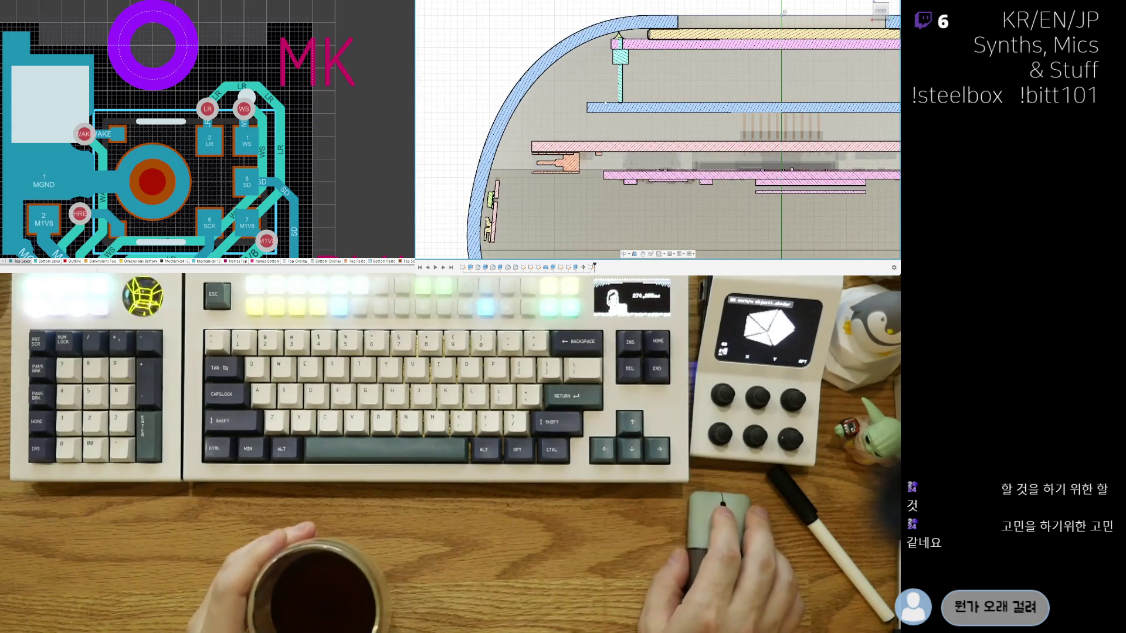
{"action": "scroll", "coordinate": [605, 103], "scroll_direction": "up", "scroll_amount": 1}
{"action": "scroll", "coordinate": [608, 114], "scroll_direction": "up", "scroll_amount": 1}
{"action": "scroll", "coordinate": [614, 129], "scroll_direction": "up", "scroll_amount": 1}
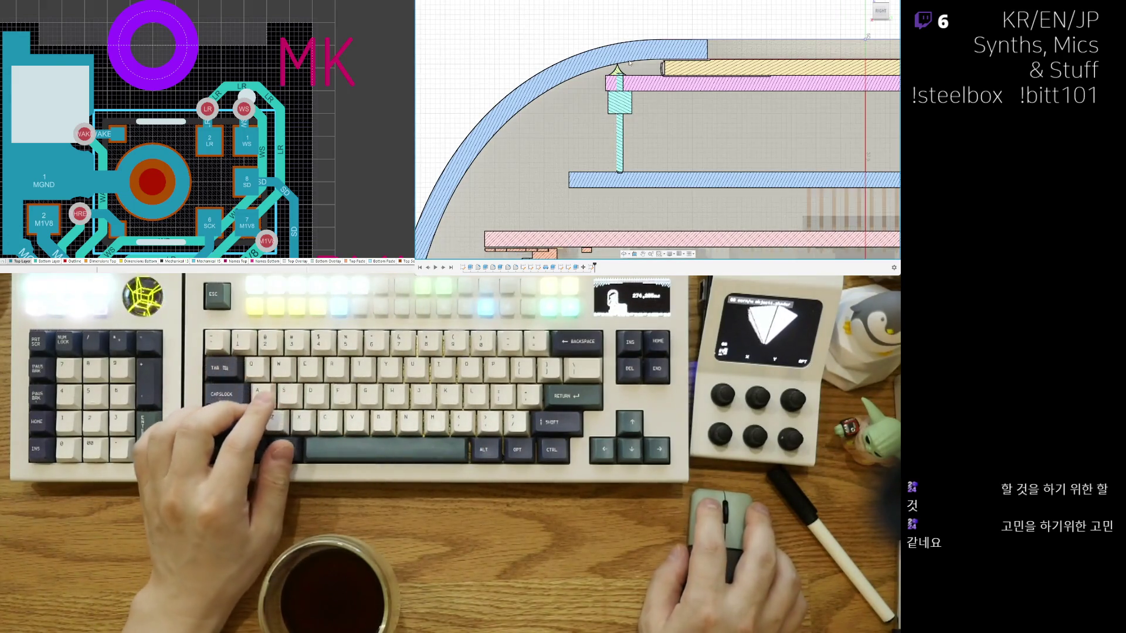
{"action": "scroll", "coordinate": [630, 64], "scroll_direction": "down", "scroll_amount": 2}
{"action": "scroll", "coordinate": [588, 79], "scroll_direction": "up", "scroll_amount": 2}
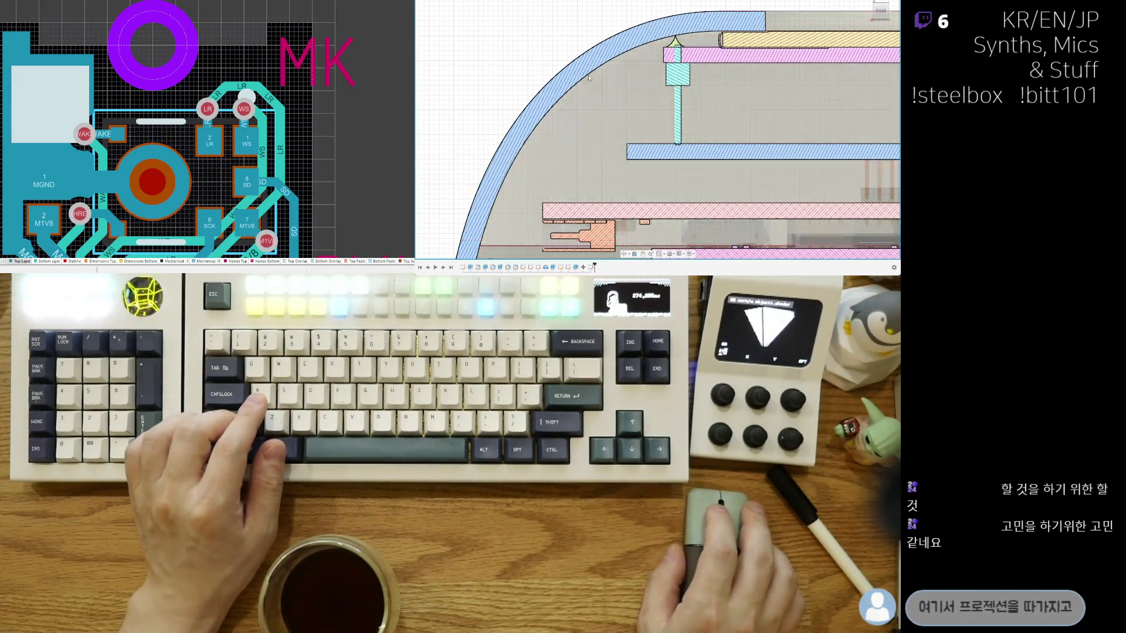
{"action": "scroll", "coordinate": [602, 123], "scroll_direction": "down", "scroll_amount": 1}
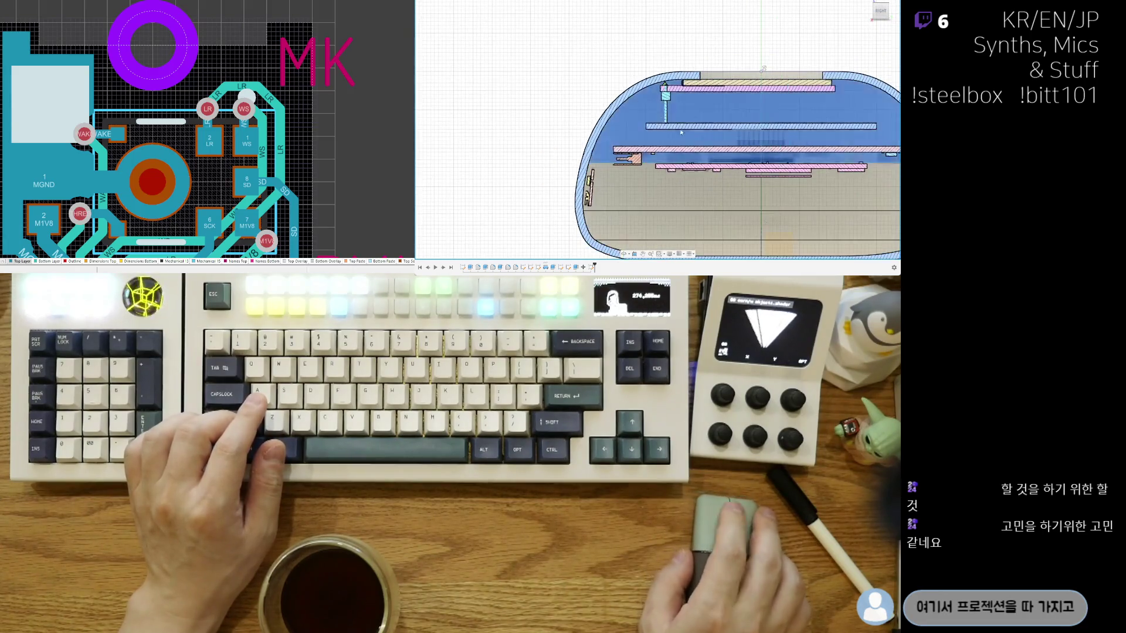
{"action": "scroll", "coordinate": [607, 158], "scroll_direction": "down", "scroll_amount": 1}
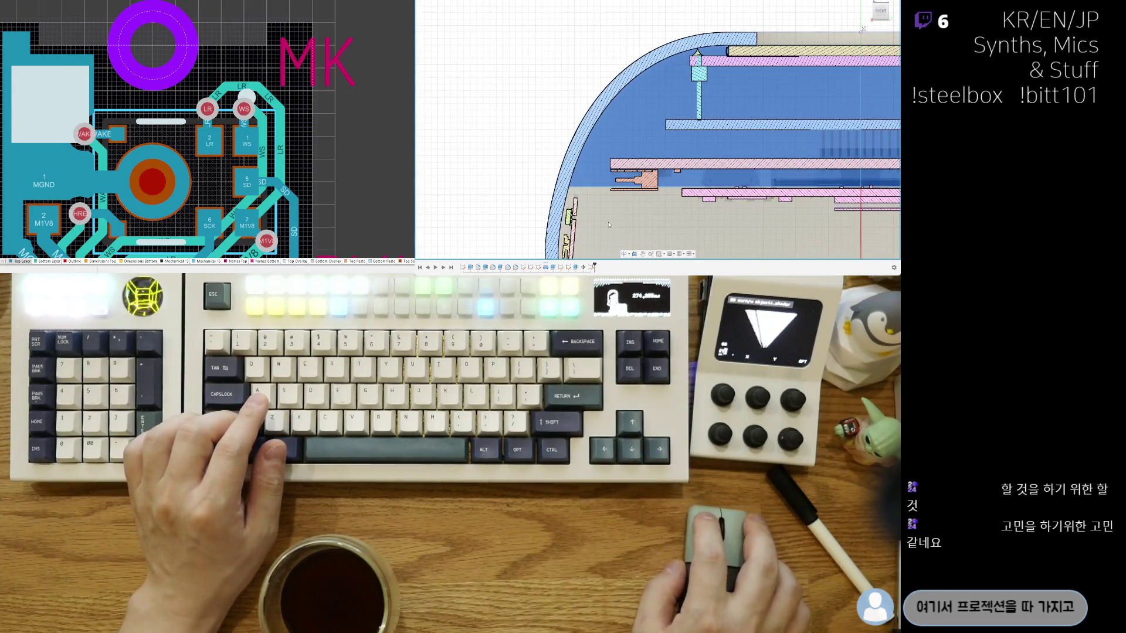
Step: Hide the top plate to review the rim spline, then bring the enclosure shell back into the section
{"action": "middle_click_drag", "start_coordinate": [609, 225], "coordinate": [594, 131]}
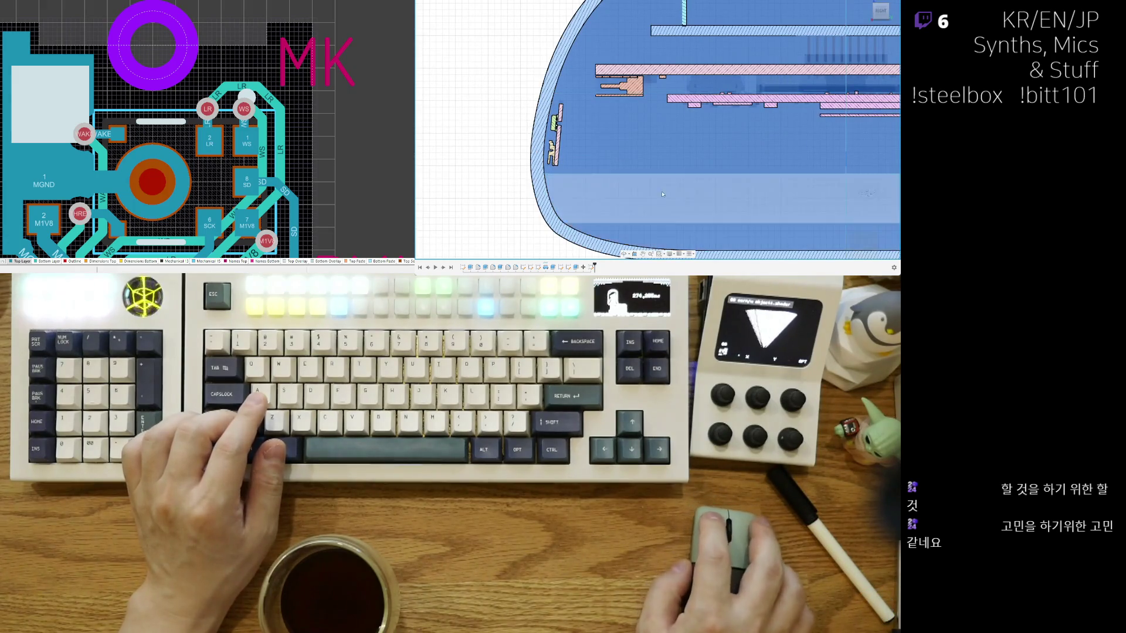
{"action": "scroll", "coordinate": [651, 159], "scroll_direction": "up", "scroll_amount": 2}
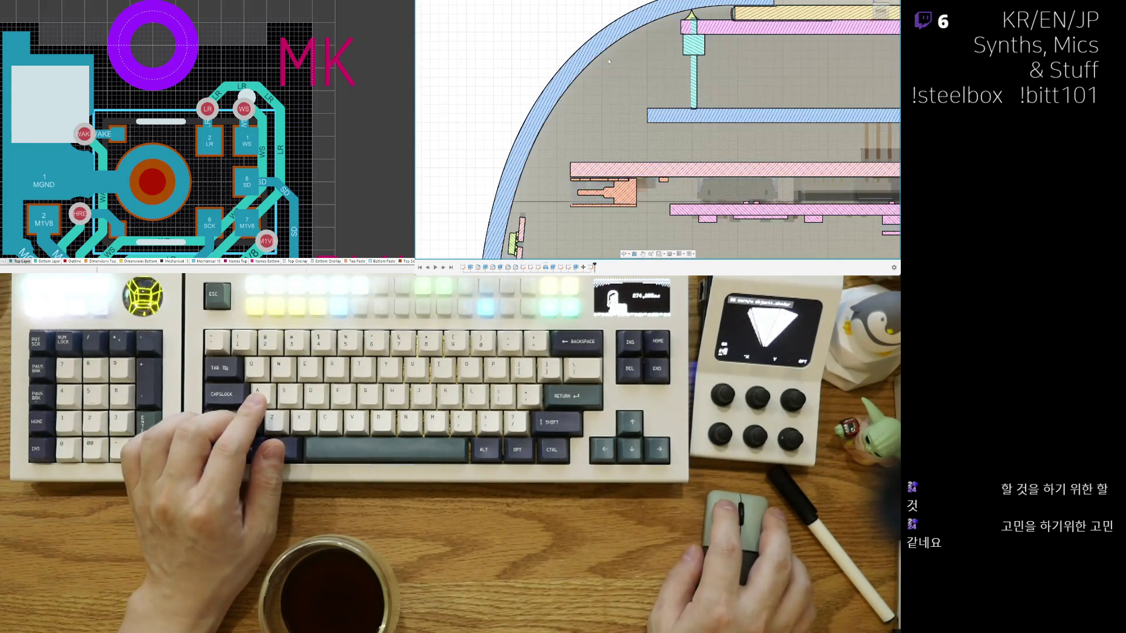
{"action": "scroll", "coordinate": [610, 62], "scroll_direction": "up", "scroll_amount": 2}
{"action": "scroll", "coordinate": [527, 88], "scroll_direction": "up", "scroll_amount": 1}
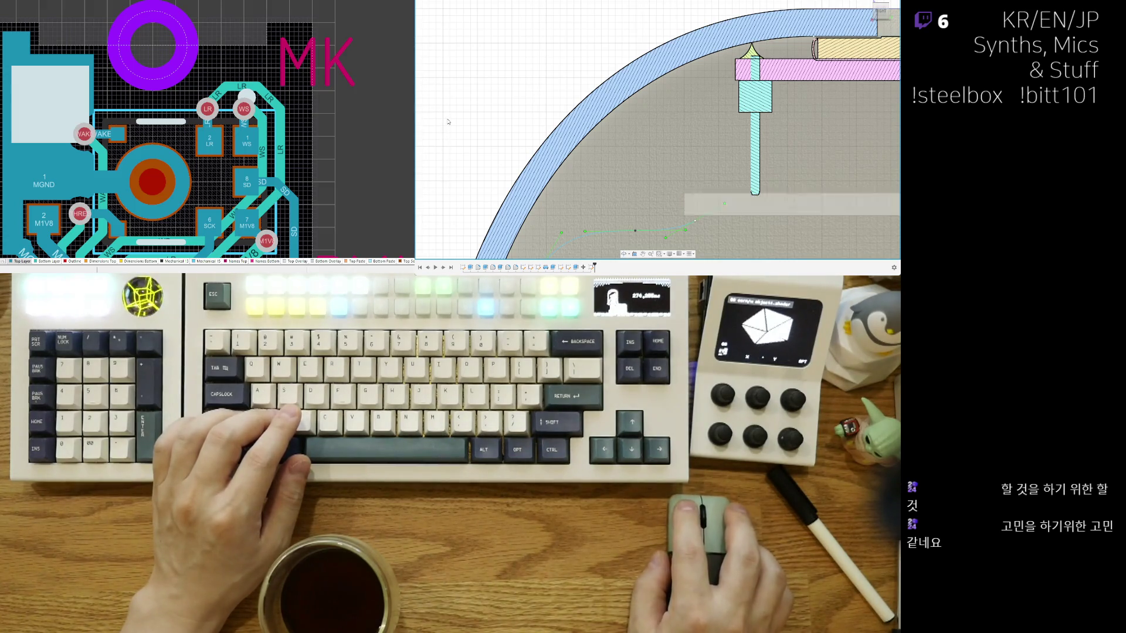
{"action": "scroll", "coordinate": [450, 118], "scroll_direction": "down", "scroll_amount": 3}
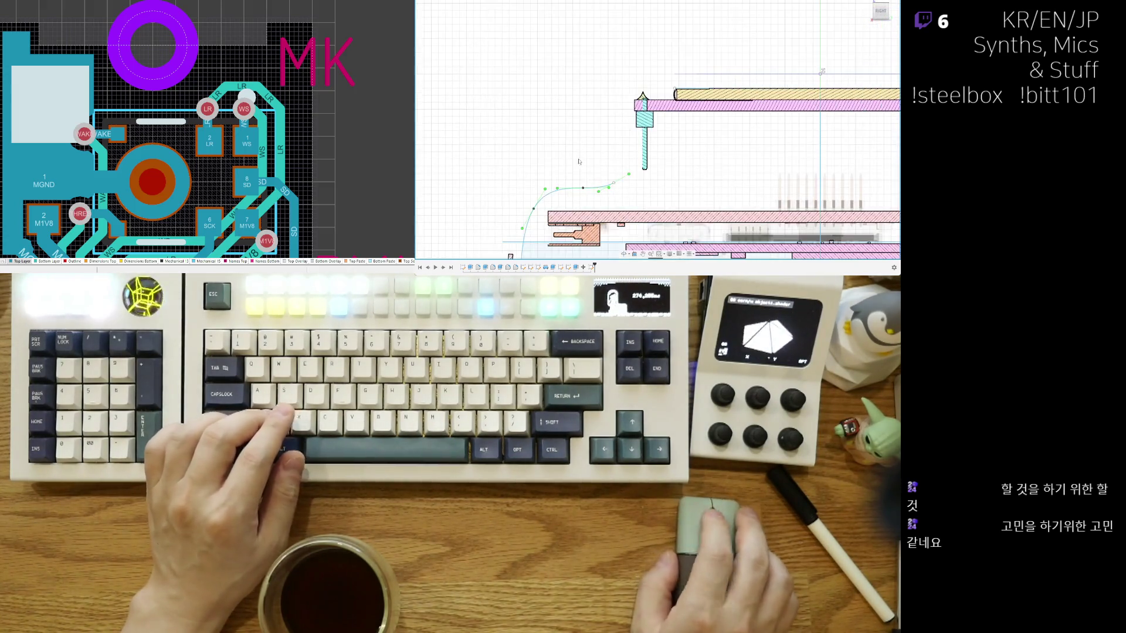
{"action": "scroll", "coordinate": [660, 248], "scroll_direction": "down", "scroll_amount": 1}
{"action": "scroll", "coordinate": [660, 248], "scroll_direction": "down", "scroll_amount": 1}
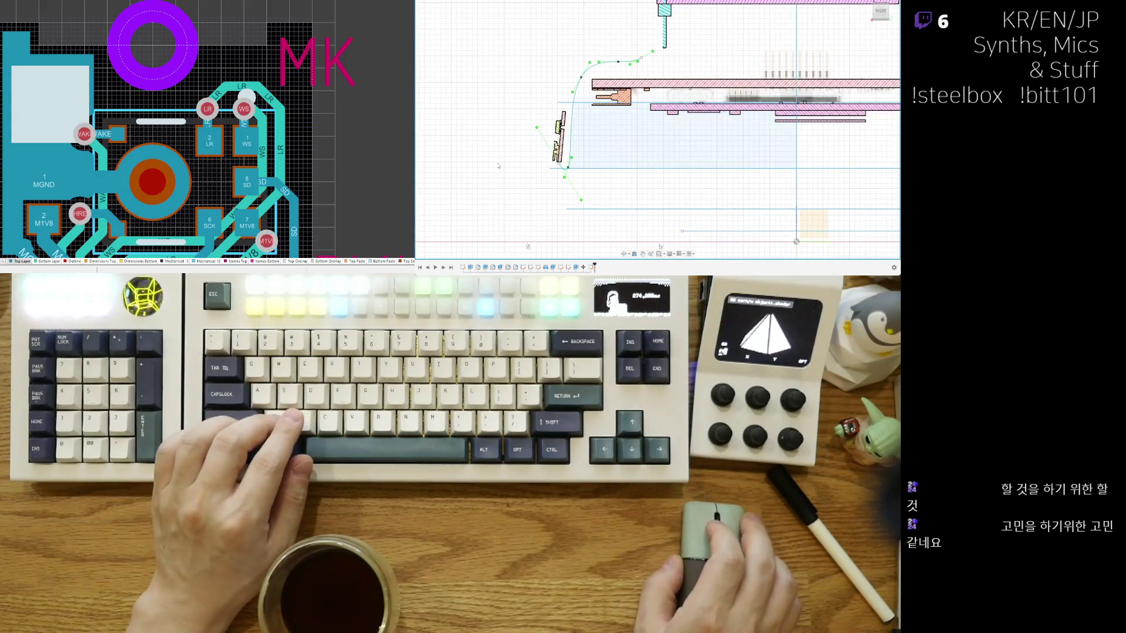
{"action": "scroll", "coordinate": [513, 164], "scroll_direction": "up", "scroll_amount": 1}
{"action": "scroll", "coordinate": [488, 141], "scroll_direction": "up", "scroll_amount": 1}
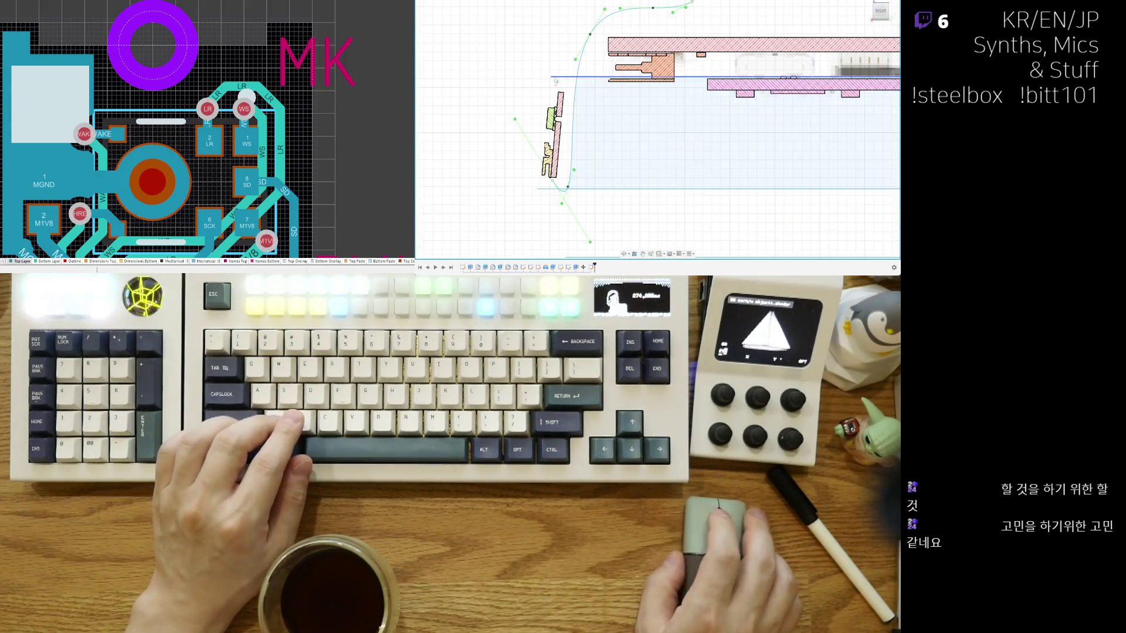
{"action": "scroll", "coordinate": [462, 121], "scroll_direction": "up", "scroll_amount": 1}
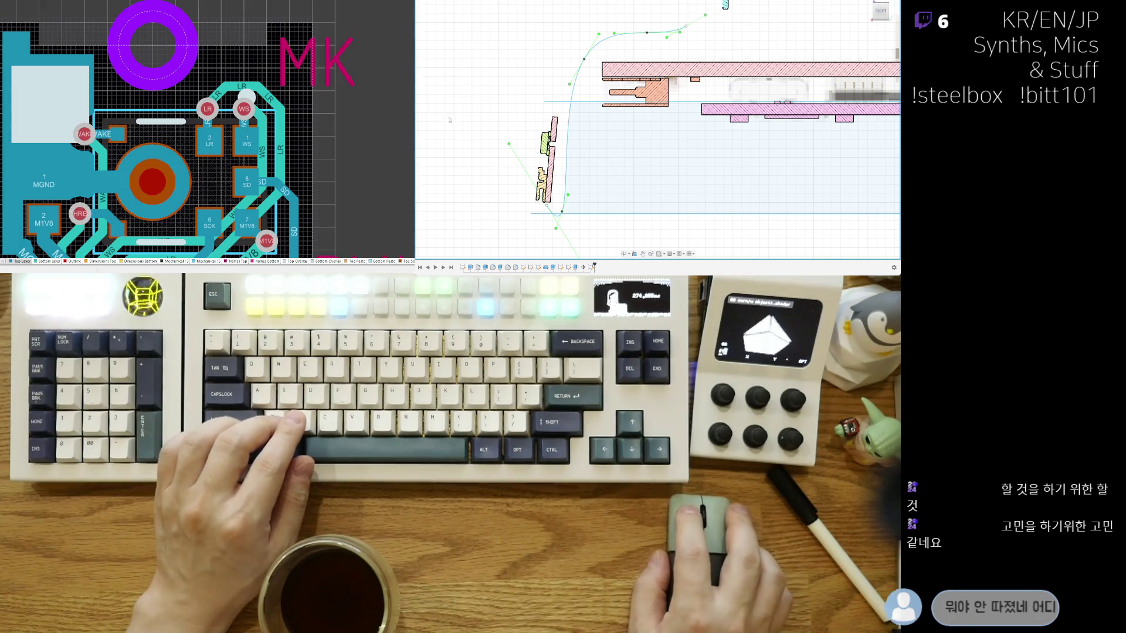
{"action": "key", "text": "v"}
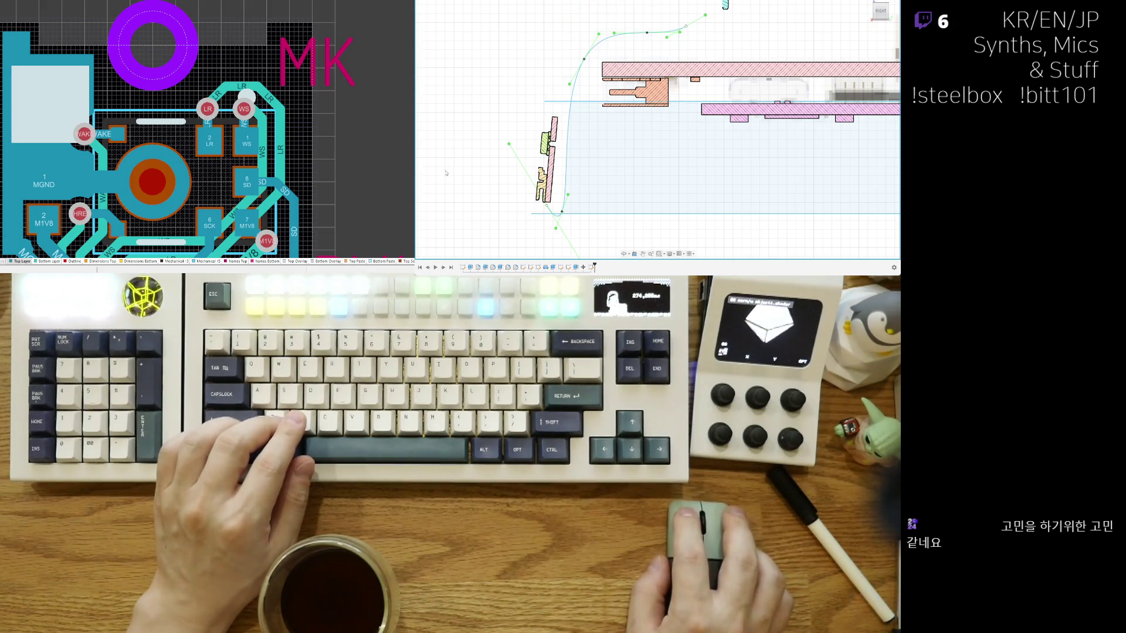
{"action": "scroll", "coordinate": [528, 162], "scroll_direction": "down", "scroll_amount": 5}
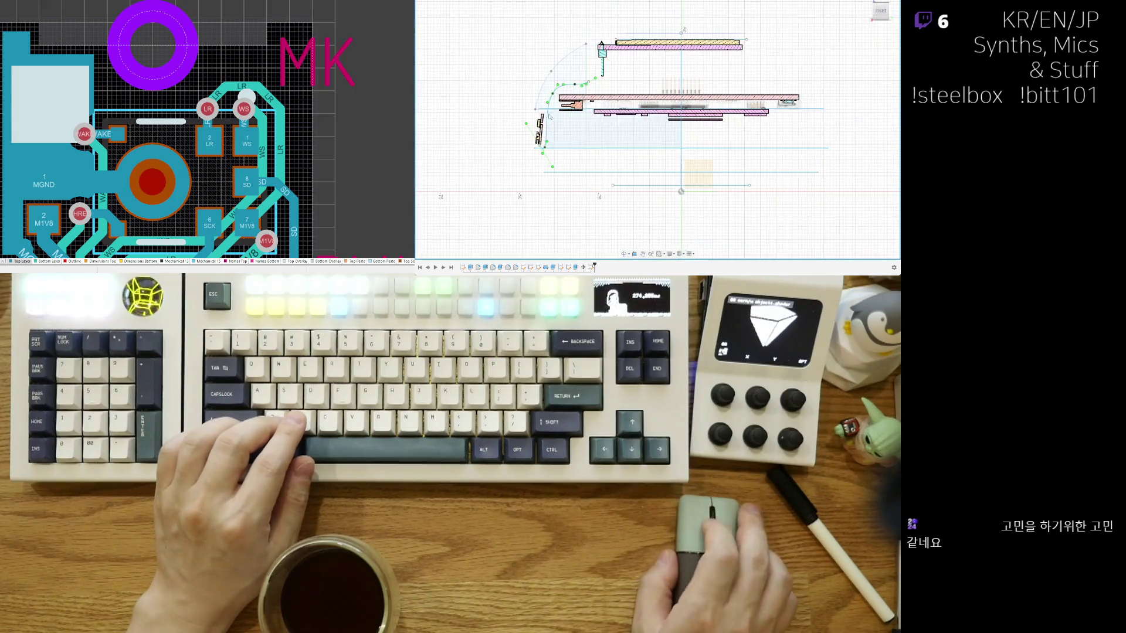
{"action": "scroll", "coordinate": [578, 160], "scroll_direction": "up", "scroll_amount": 3}
{"action": "scroll", "coordinate": [617, 142], "scroll_direction": "up", "scroll_amount": 2}
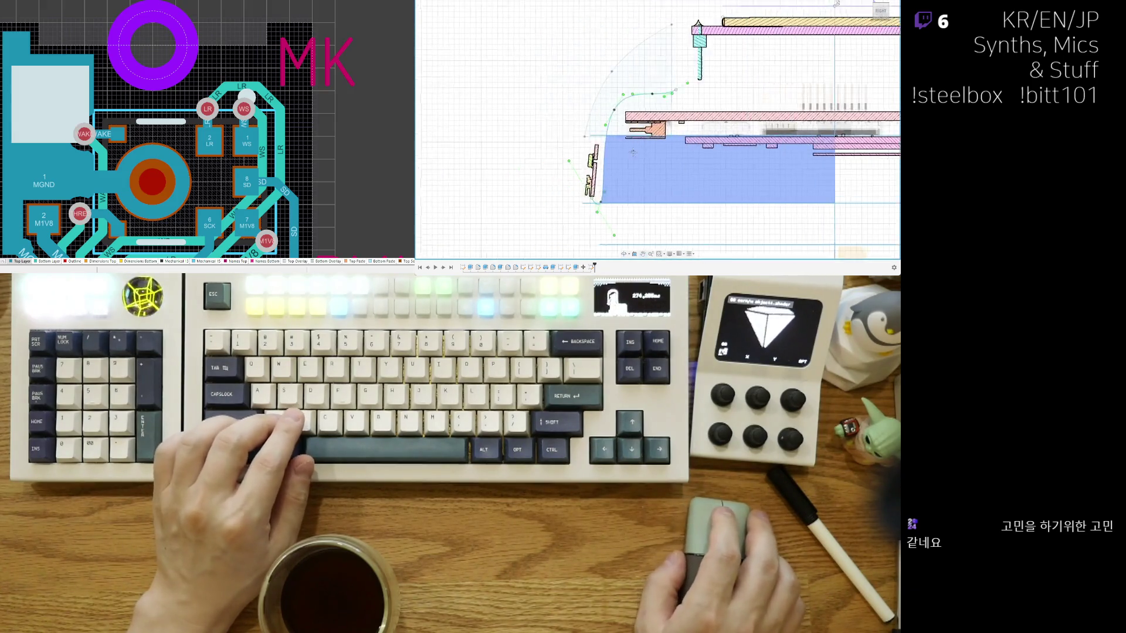
{"action": "scroll", "coordinate": [617, 150], "scroll_direction": "up", "scroll_amount": 2}
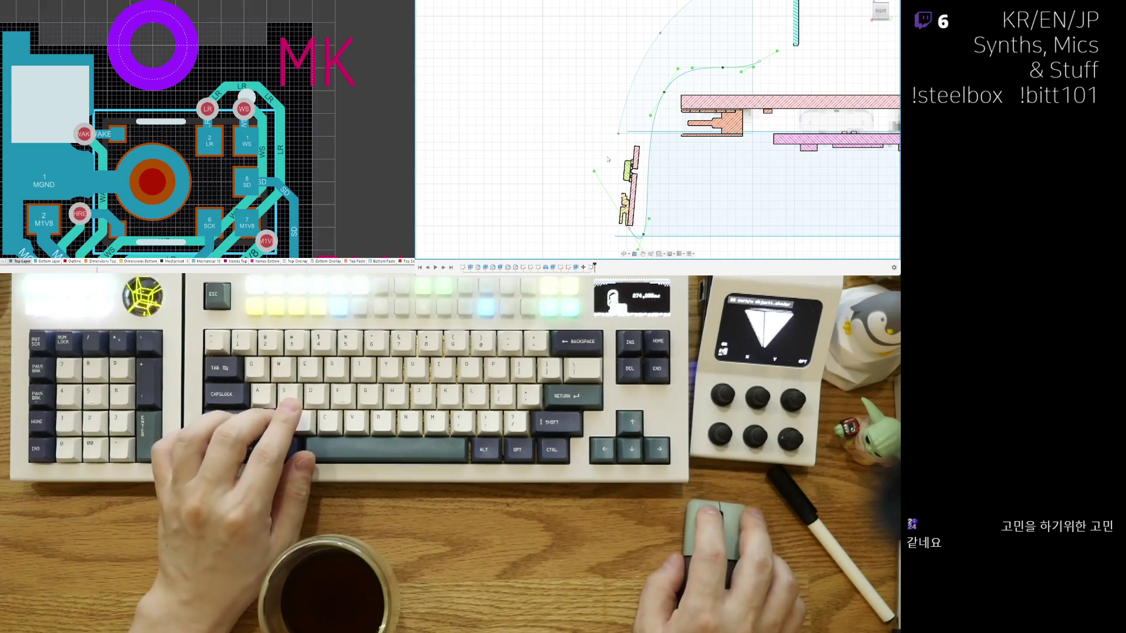
{"action": "scroll", "coordinate": [607, 159], "scroll_direction": "down", "scroll_amount": 2}
{"action": "scroll", "coordinate": [545, 124], "scroll_direction": "down", "scroll_amount": 1}
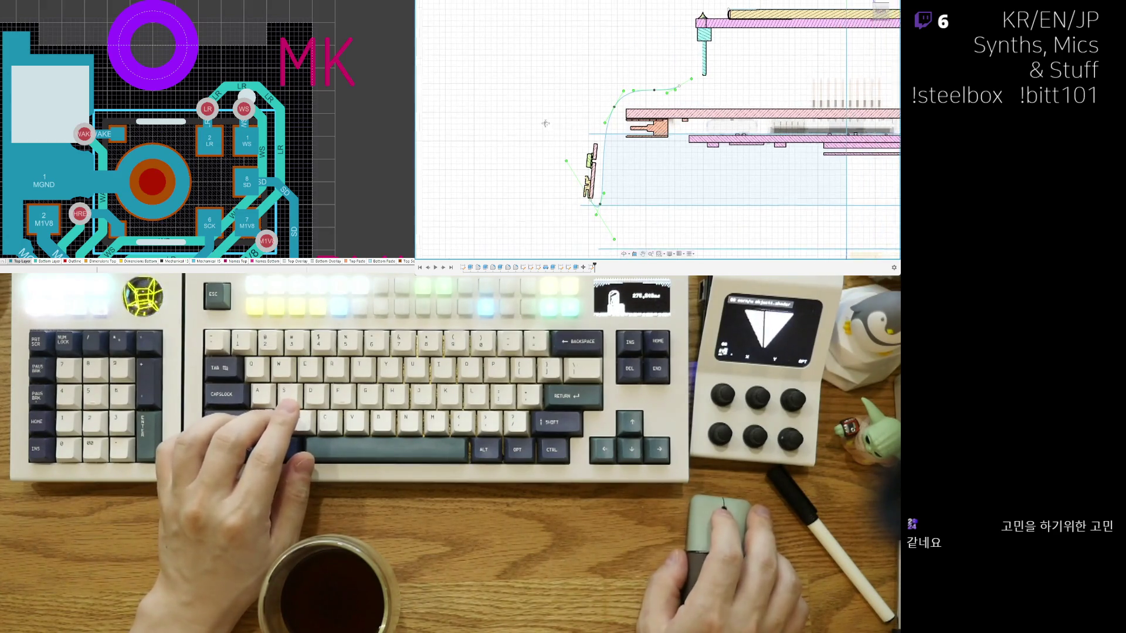
{"action": "middle_click_drag", "start_coordinate": [546, 123], "coordinate": [560, 125]}
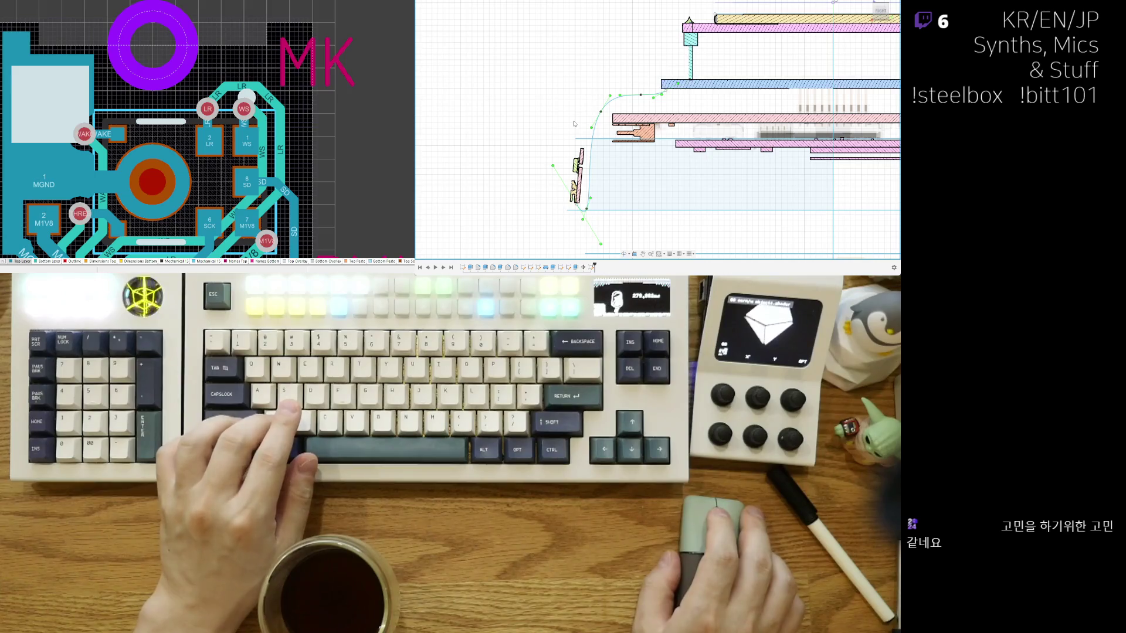
{"action": "key", "text": "v"}
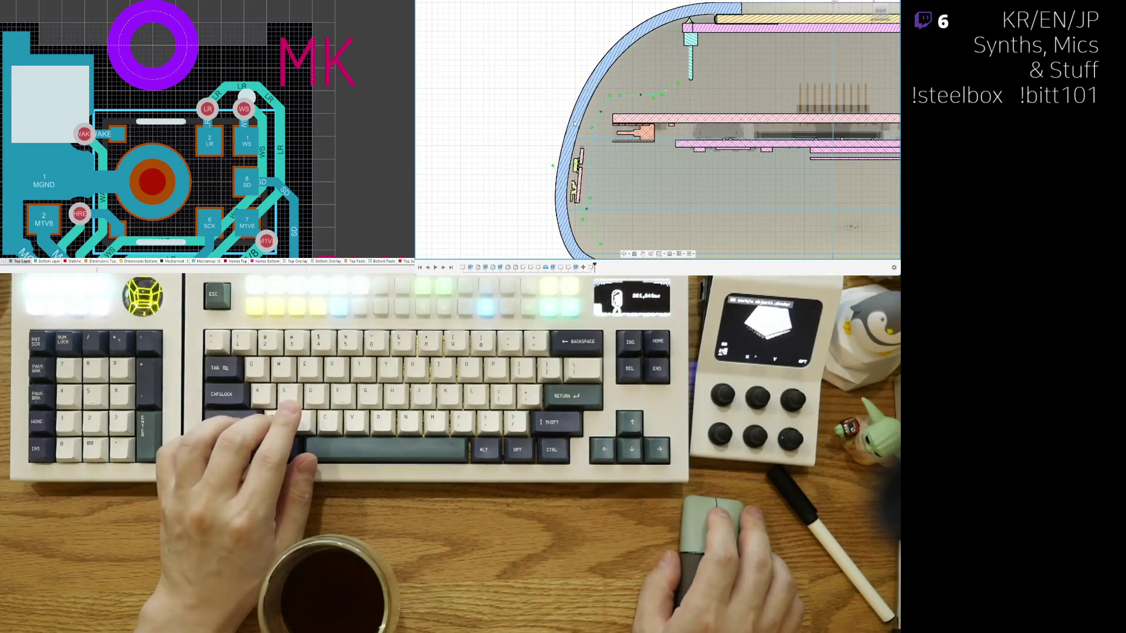
{"action": "scroll", "coordinate": [600, 151], "scroll_direction": "down", "scroll_amount": 5}
{"action": "scroll", "coordinate": [599, 152], "scroll_direction": "up", "scroll_amount": 4}
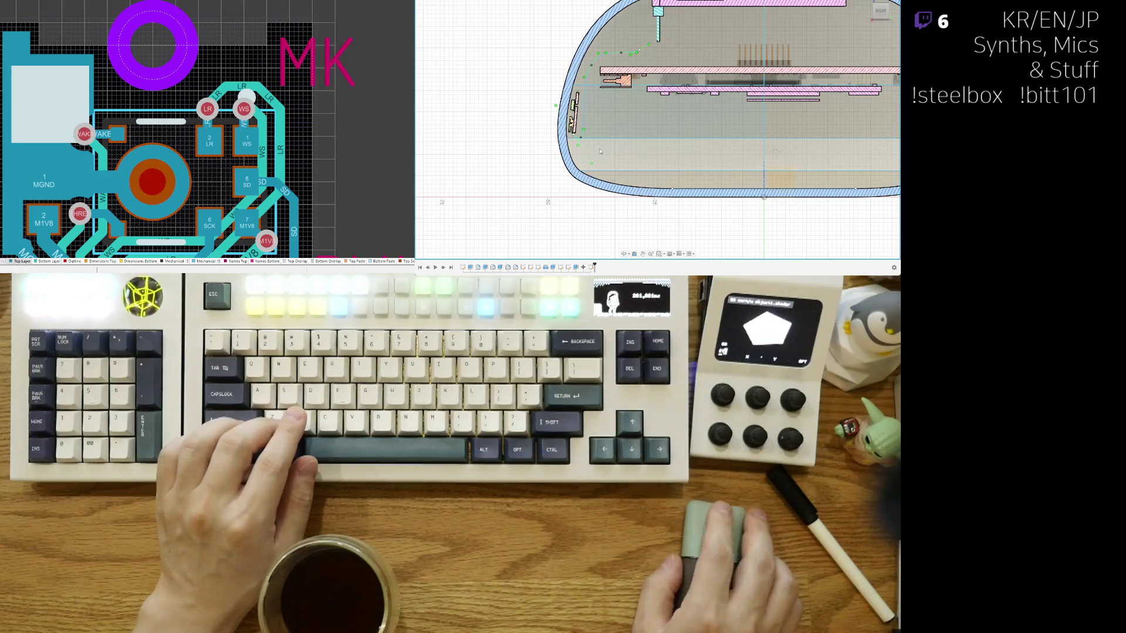
Step: Toggle the top plate and shell bodies' visibility and bring the enclosure's top-left end into view
{"action": "key", "text": "v"}
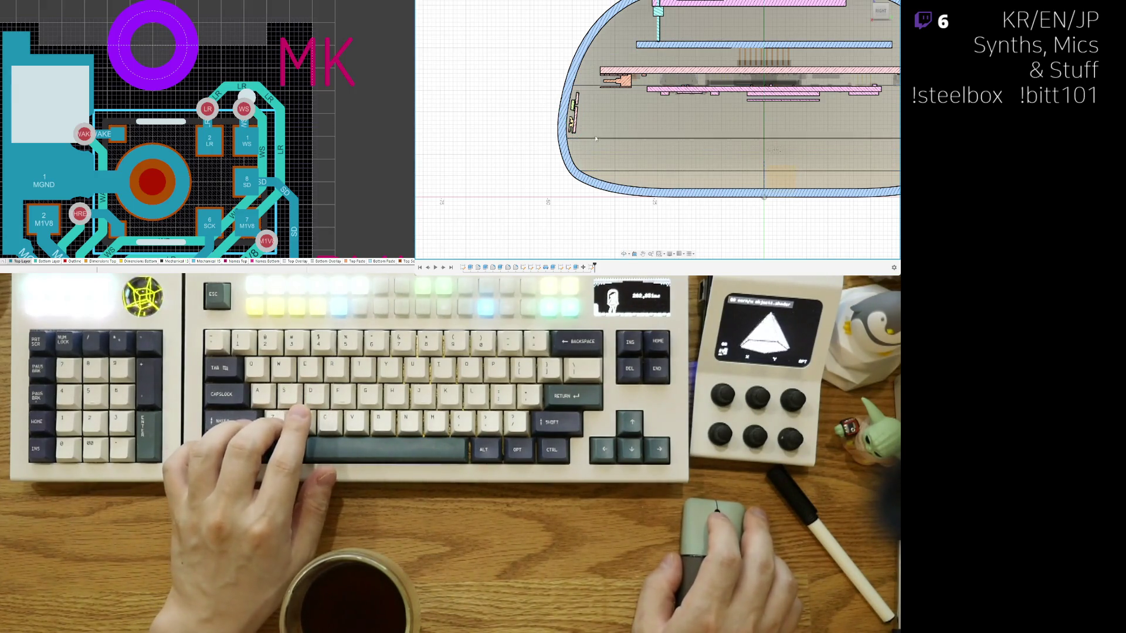
{"action": "key", "text": "v"}
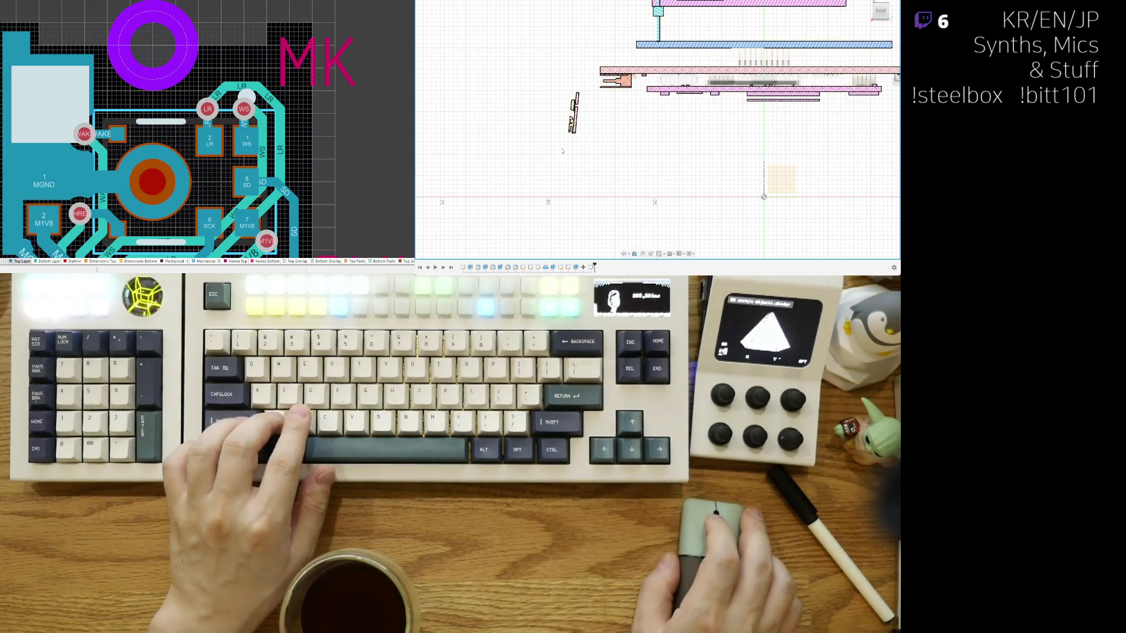
{"action": "key", "text": "v"}
{"action": "key", "text": "v"}
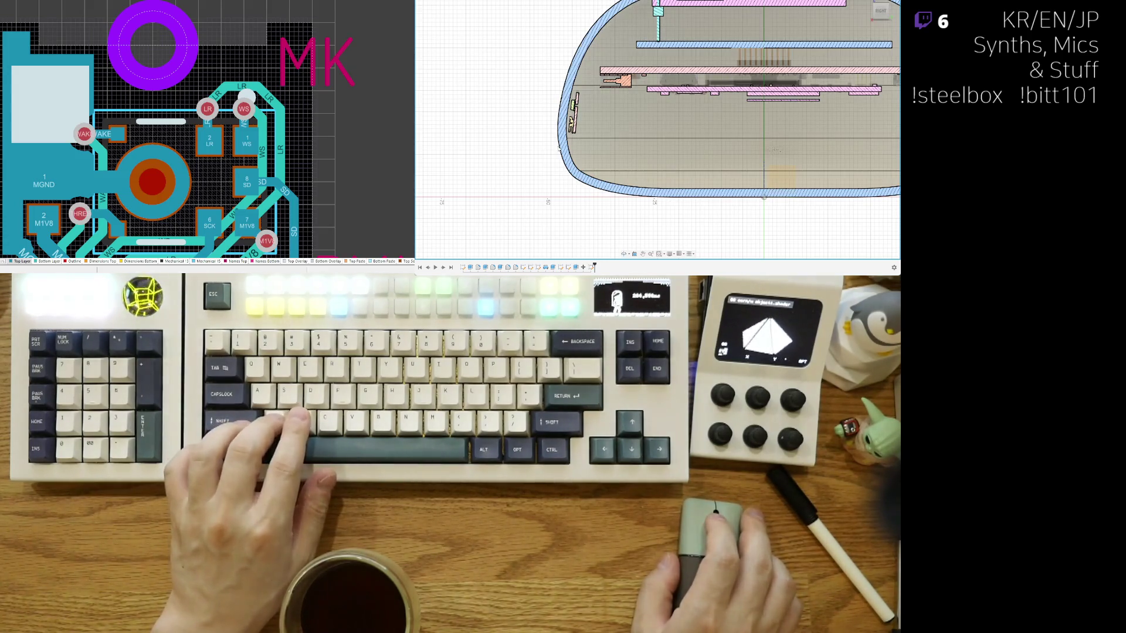
{"action": "scroll", "coordinate": [558, 126], "scroll_direction": "up", "scroll_amount": 2}
{"action": "scroll", "coordinate": [558, 125], "scroll_direction": "up", "scroll_amount": 2}
{"action": "middle_click_drag", "start_coordinate": [467, 132], "coordinate": [466, 183]}
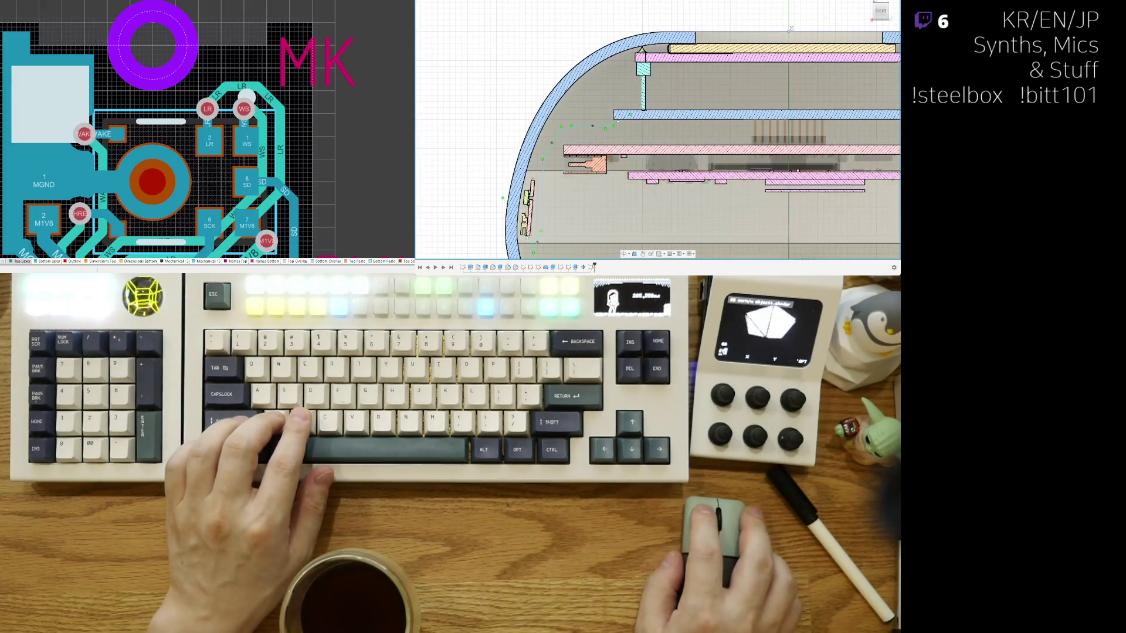
{"action": "middle_click_drag", "start_coordinate": [616, 176], "coordinate": [639, 135]}
{"action": "scroll", "coordinate": [614, 117], "scroll_direction": "up", "scroll_amount": 2}
{"action": "scroll", "coordinate": [614, 118], "scroll_direction": "up", "scroll_amount": 1}
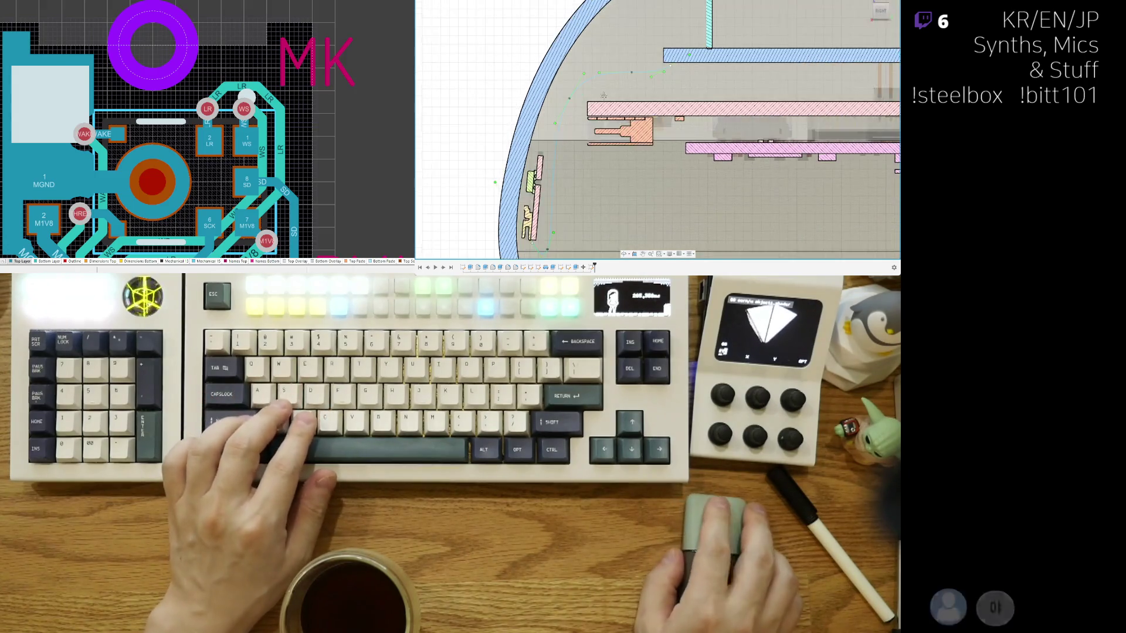
{"action": "scroll", "coordinate": [614, 117], "scroll_direction": "up", "scroll_amount": 1}
Step: Hide the rim sketch curve and frame the enclosure's upper edge in the section
{"action": "key", "text": "Escape"}
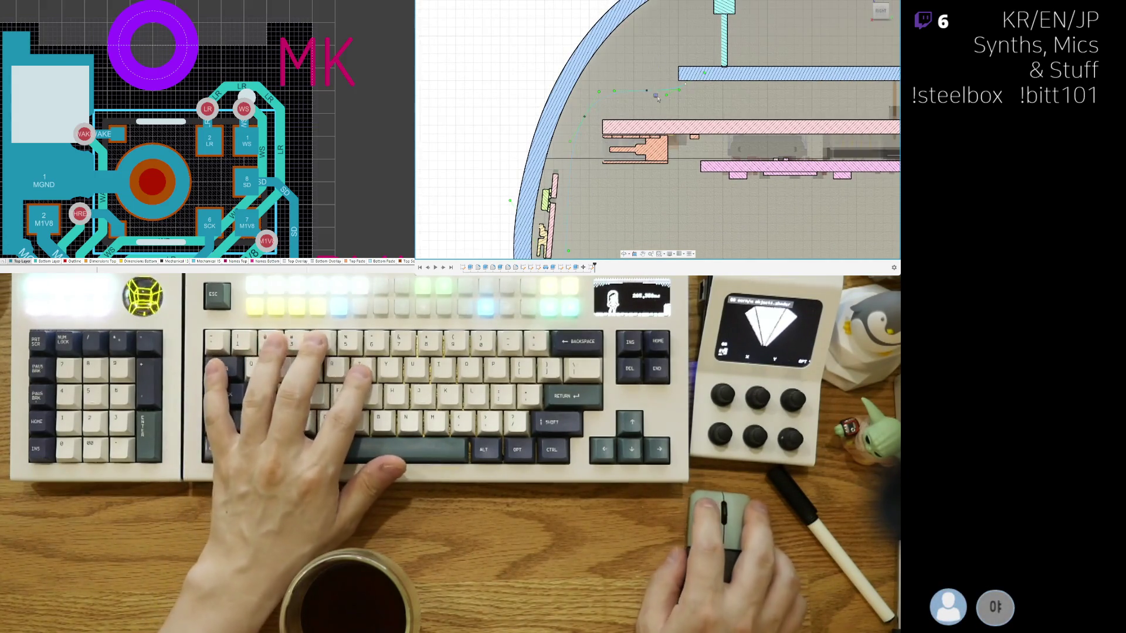
{"action": "scroll", "coordinate": [578, 145], "scroll_direction": "down", "scroll_amount": 3}
{"action": "scroll", "coordinate": [796, 192], "scroll_direction": "up", "scroll_amount": 2}
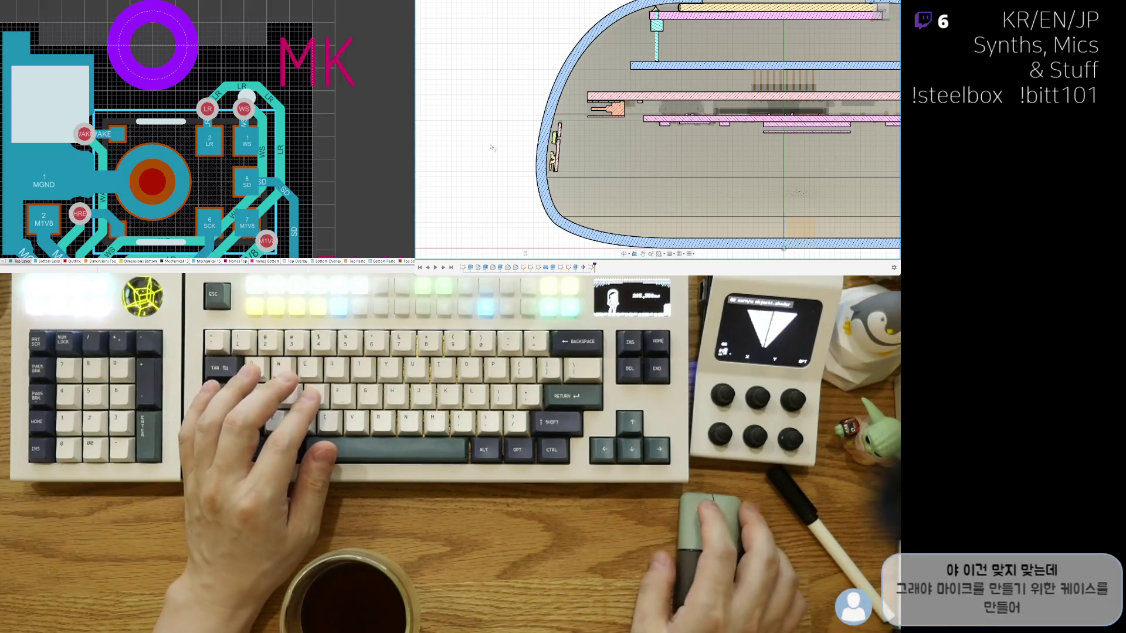
{"action": "middle_click_drag", "start_coordinate": [467, 183], "coordinate": [517, 134]}
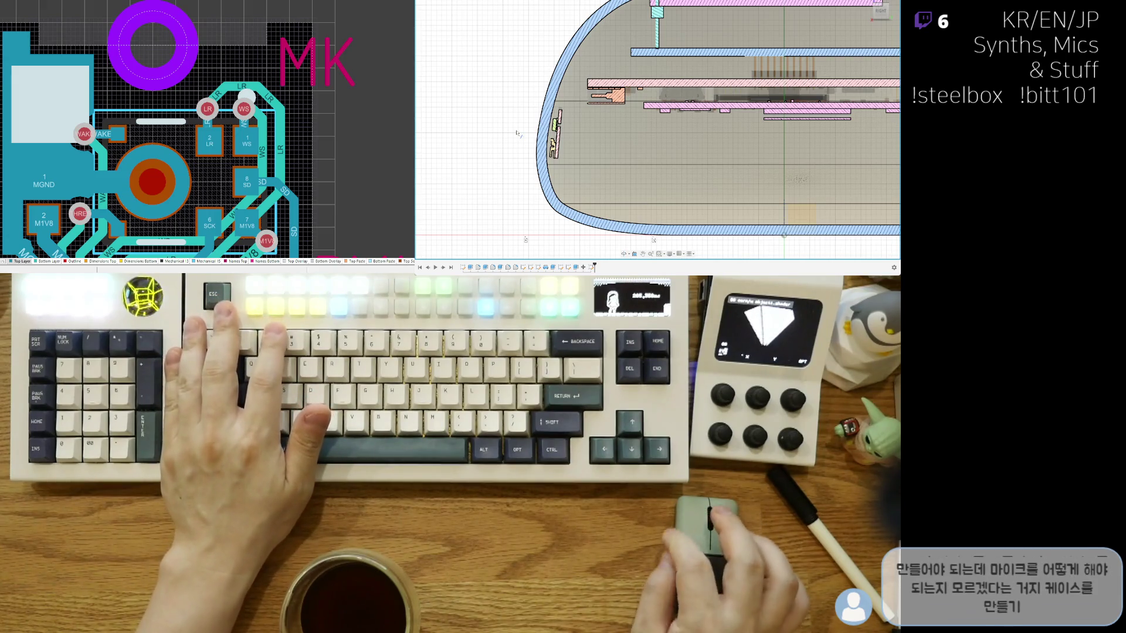
{"action": "middle_click_drag", "start_coordinate": [536, 101], "coordinate": [521, 152]}
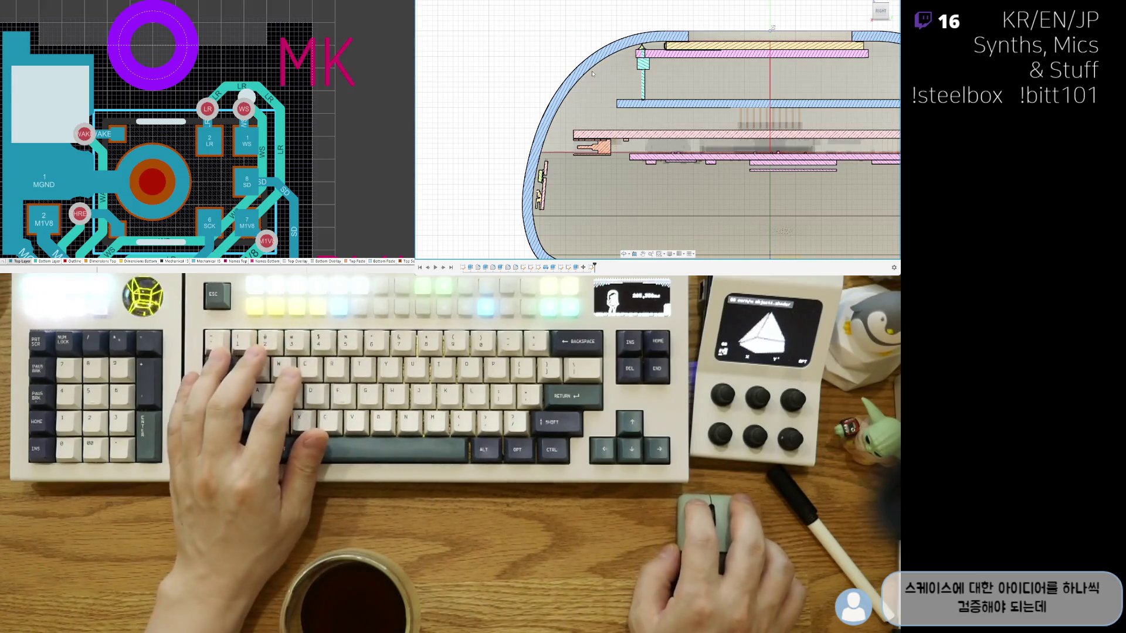
{"action": "middle_click_drag", "start_coordinate": [603, 254], "coordinate": [595, 179]}
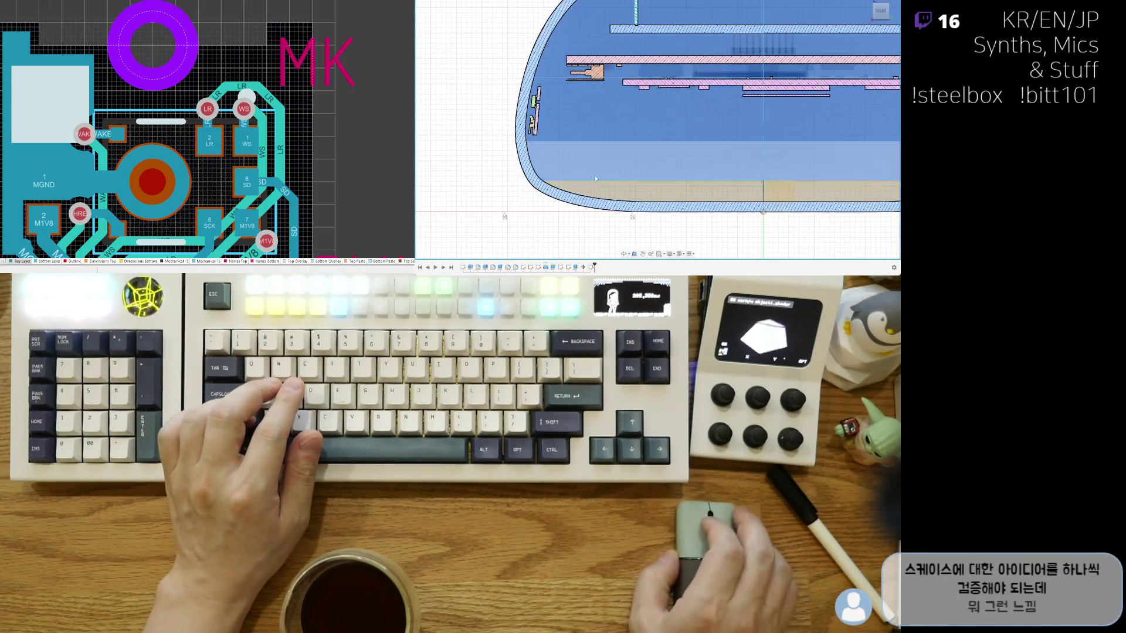
{"action": "scroll", "coordinate": [785, 76], "scroll_direction": "up", "scroll_amount": 3}
{"action": "scroll", "coordinate": [785, 76], "scroll_direction": "up", "scroll_amount": 2}
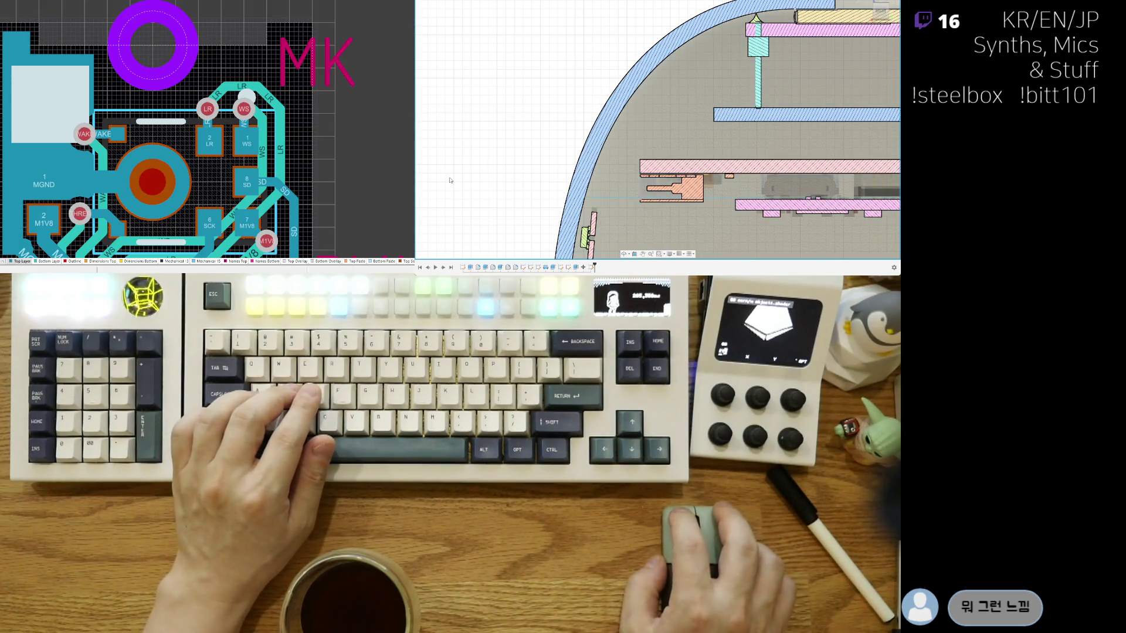
{"action": "scroll", "coordinate": [629, 133], "scroll_direction": "down", "scroll_amount": 2}
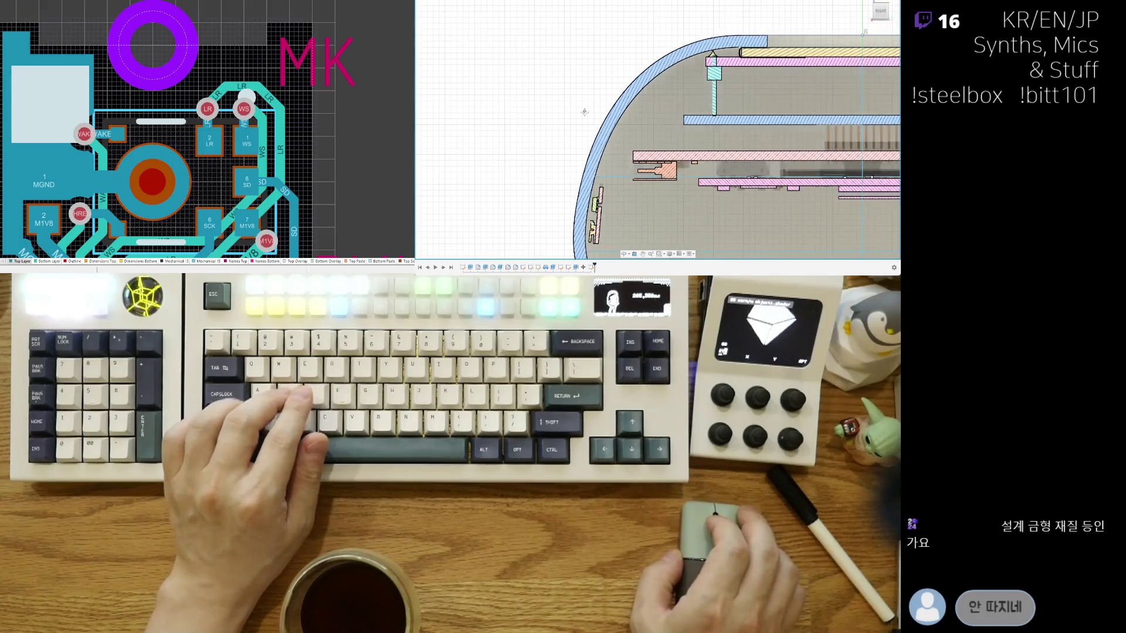
{"action": "middle_click_drag", "start_coordinate": [629, 134], "coordinate": [595, 73]}
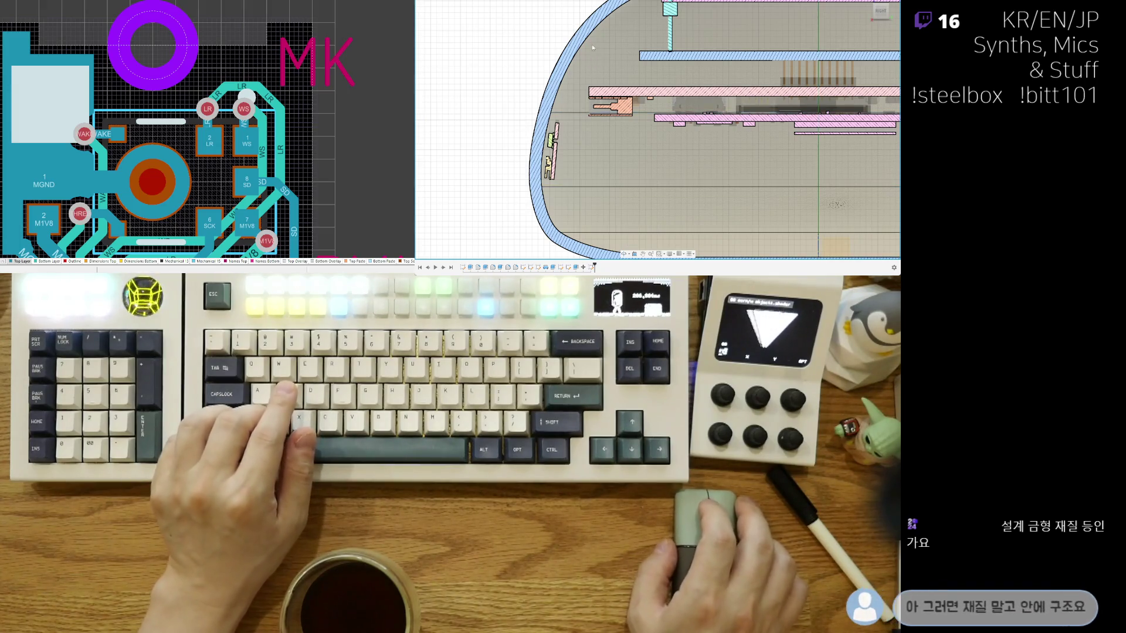
{"action": "scroll", "coordinate": [589, 53], "scroll_direction": "up", "scroll_amount": 2}
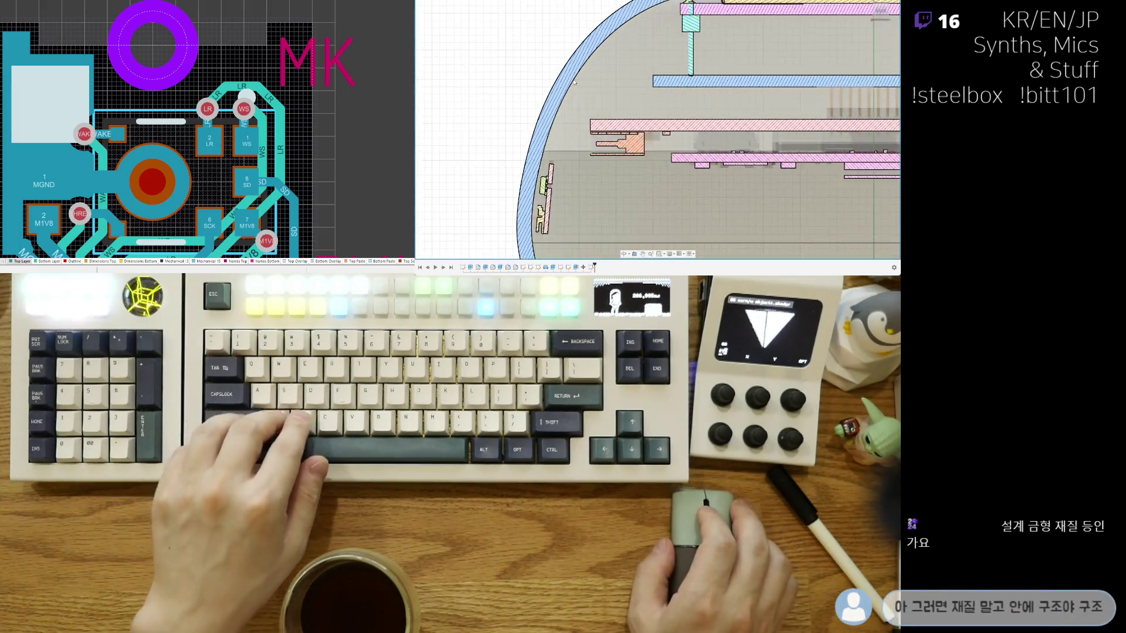
{"action": "left_click", "coordinate": [571, 121]}
{"action": "left_click", "coordinate": [476, 182]}
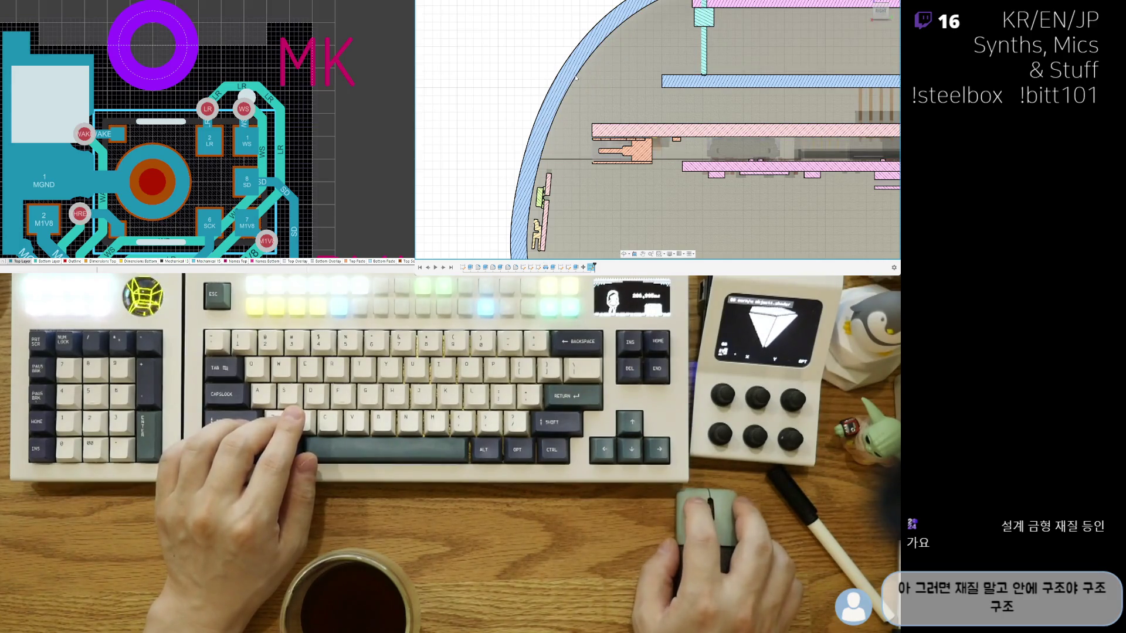
{"action": "scroll", "coordinate": [584, 57], "scroll_direction": "down", "scroll_amount": 2}
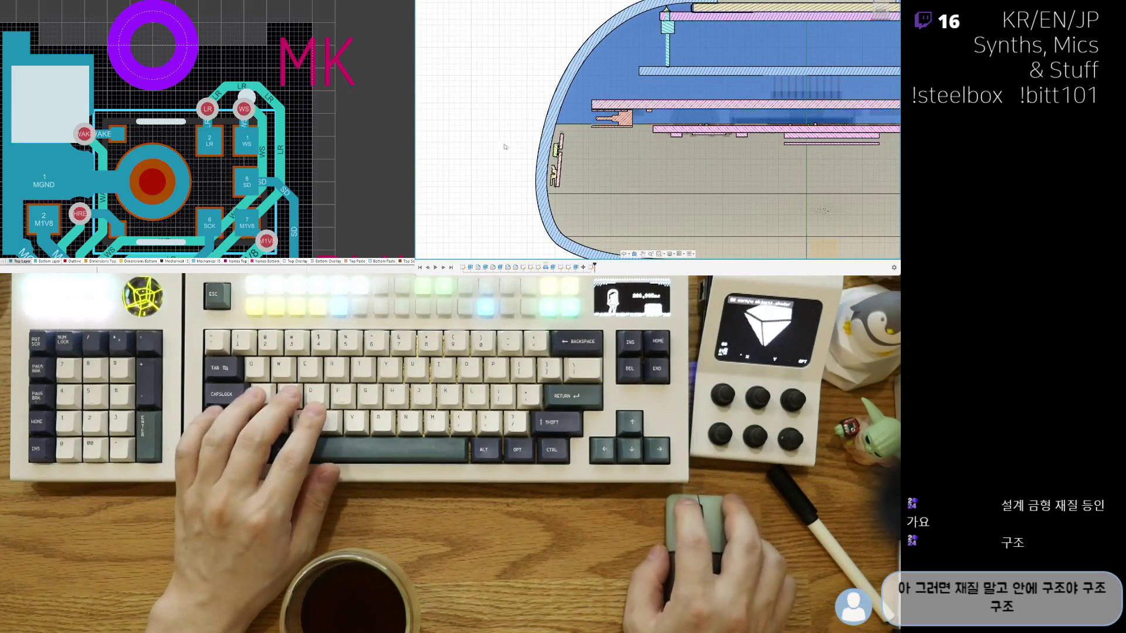
{"action": "scroll", "coordinate": [558, 70], "scroll_direction": "down", "scroll_amount": 2}
{"action": "middle_click_drag", "start_coordinate": [742, 9], "coordinate": [734, 42]}
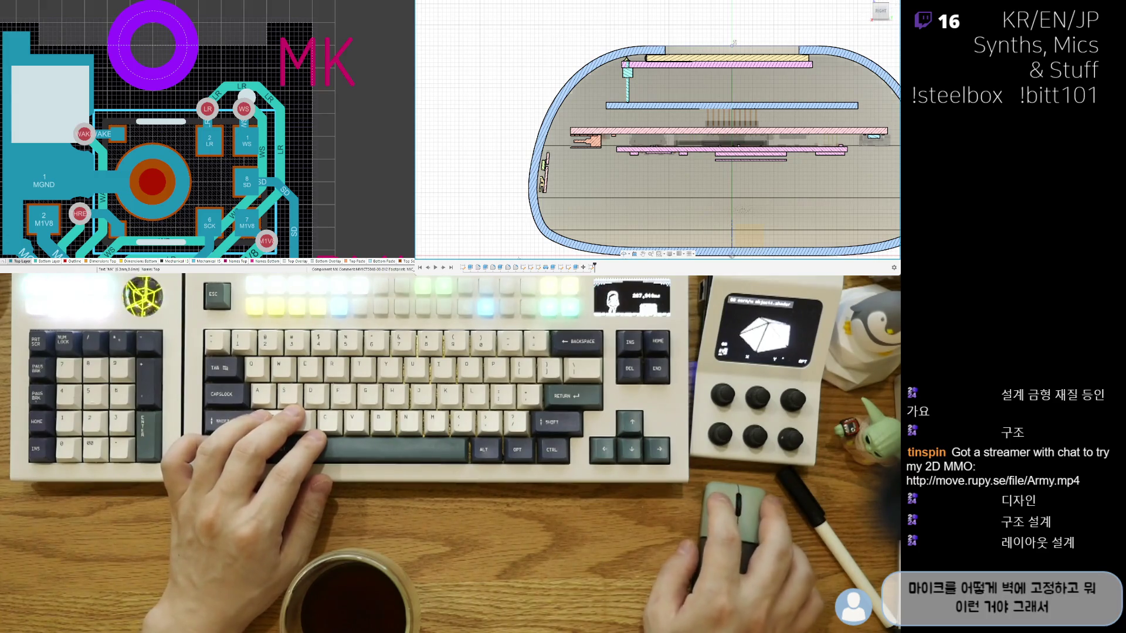
{"action": "scroll", "coordinate": [573, 53], "scroll_direction": "up", "scroll_amount": 2}
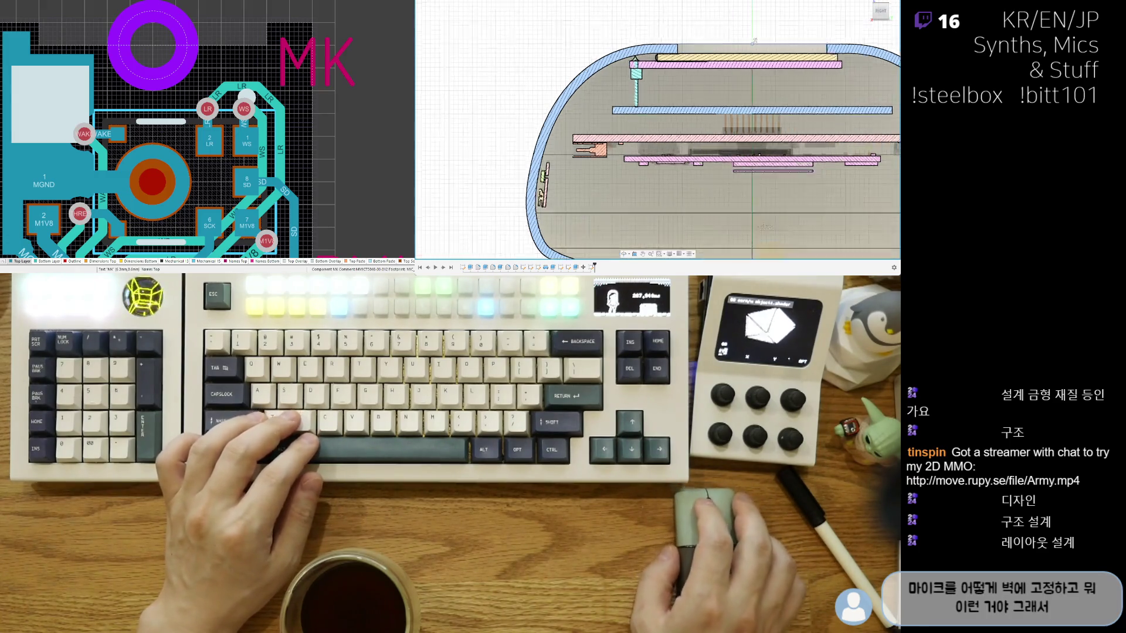
{"action": "scroll", "coordinate": [573, 54], "scroll_direction": "up", "scroll_amount": 2}
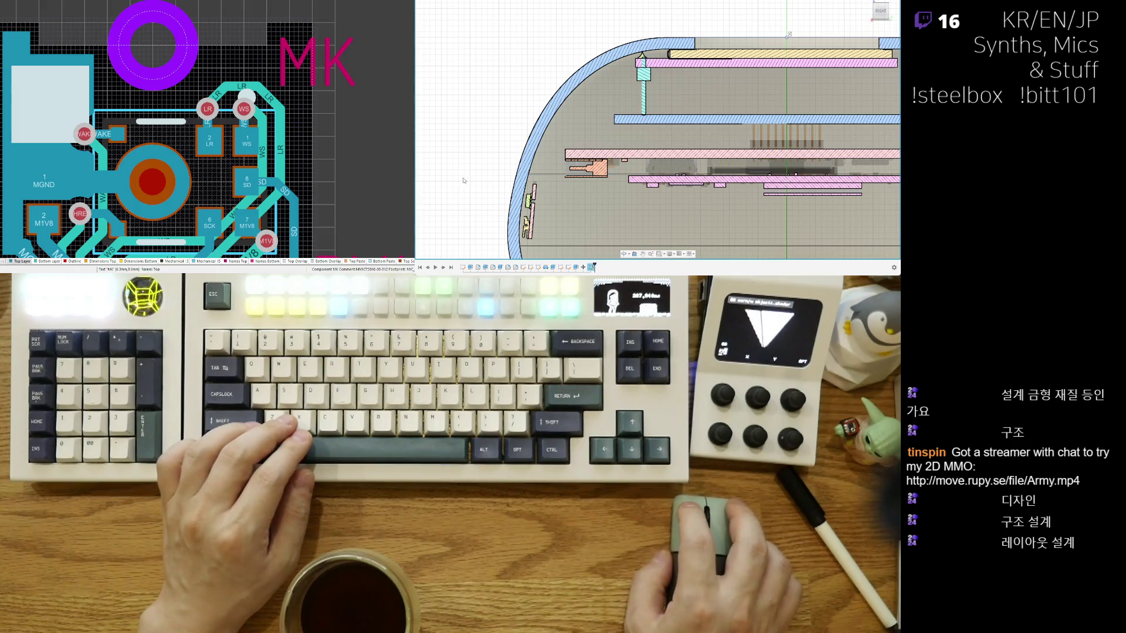
{"action": "scroll", "coordinate": [517, 95], "scroll_direction": "up", "scroll_amount": 3}
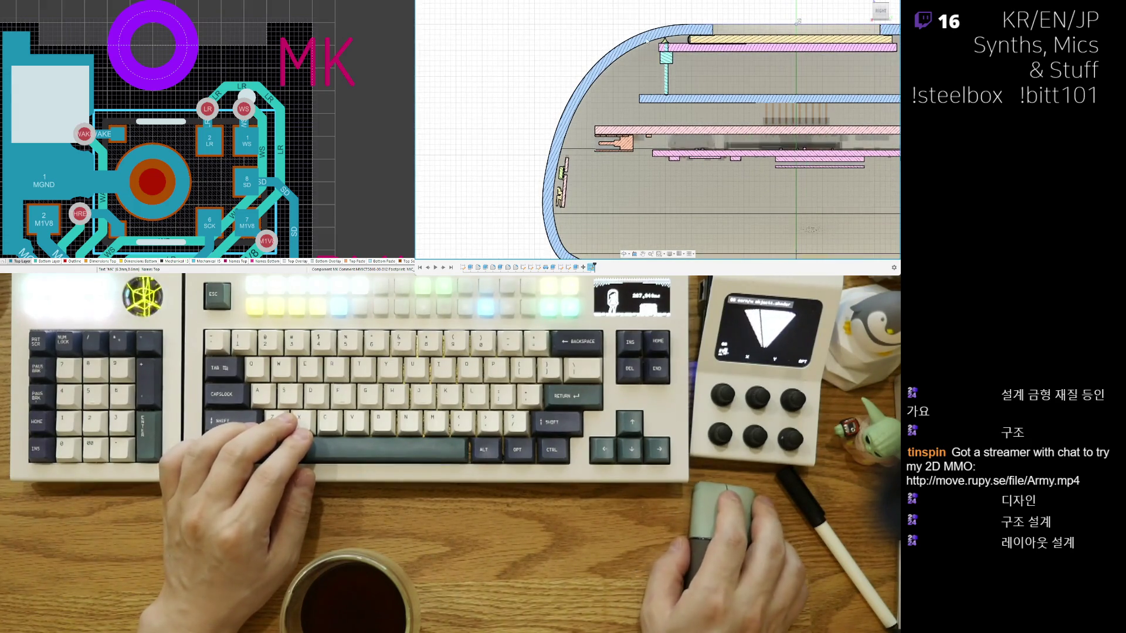
{"action": "scroll", "coordinate": [648, 38], "scroll_direction": "up", "scroll_amount": 1}
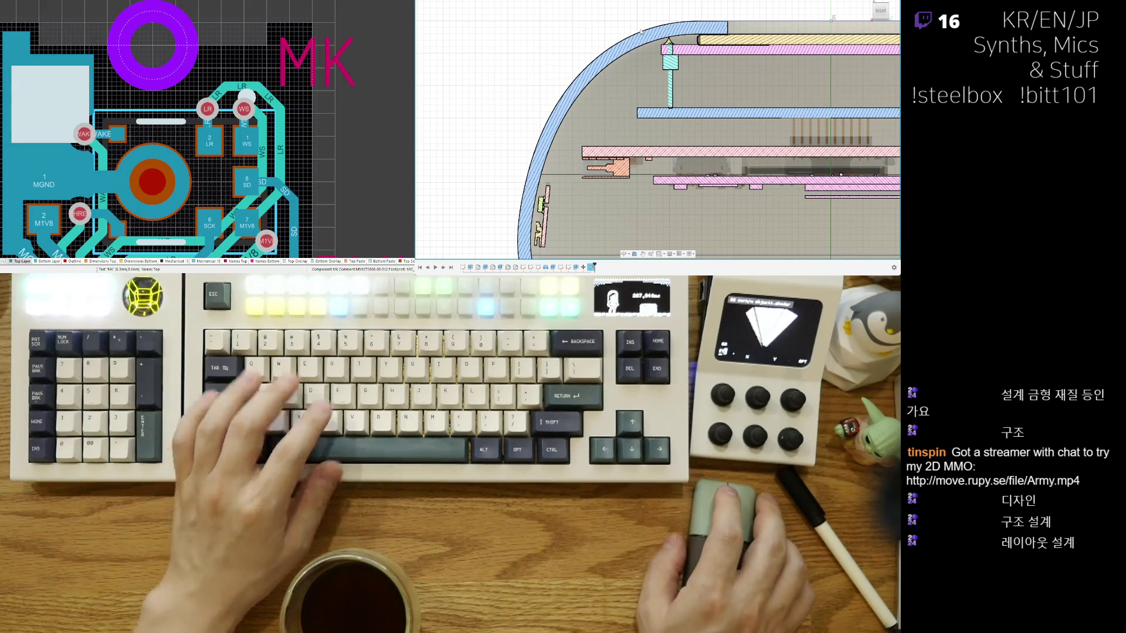
{"action": "scroll", "coordinate": [623, 99], "scroll_direction": "up", "scroll_amount": 2}
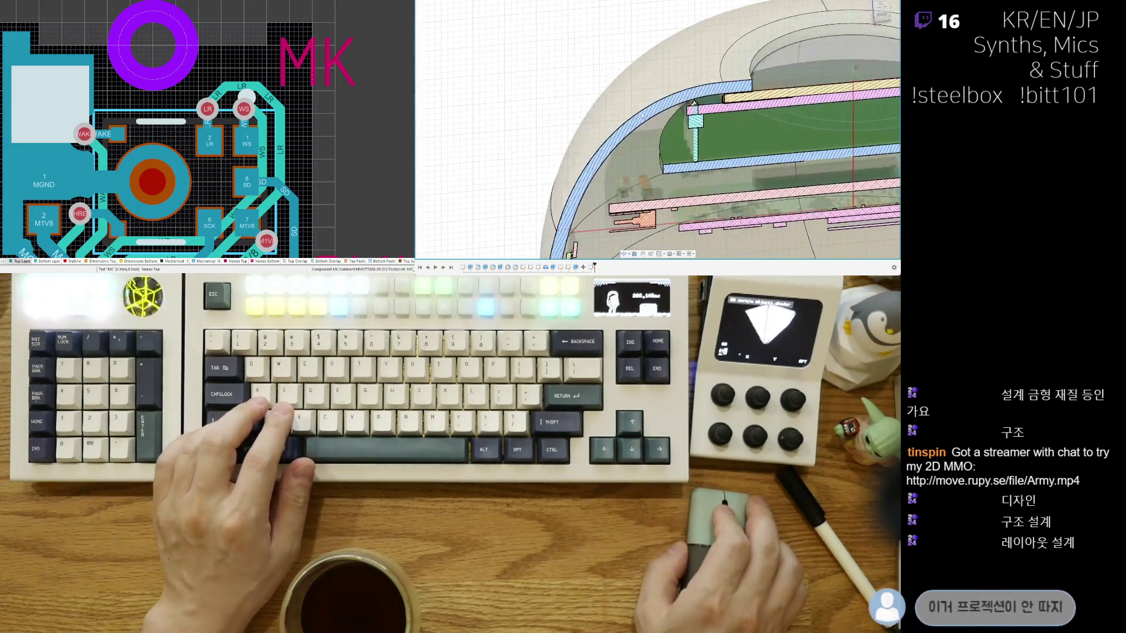
{"action": "scroll", "coordinate": [623, 100], "scroll_direction": "down", "scroll_amount": 3}
{"action": "scroll", "coordinate": [695, 237], "scroll_direction": "up", "scroll_amount": 3}
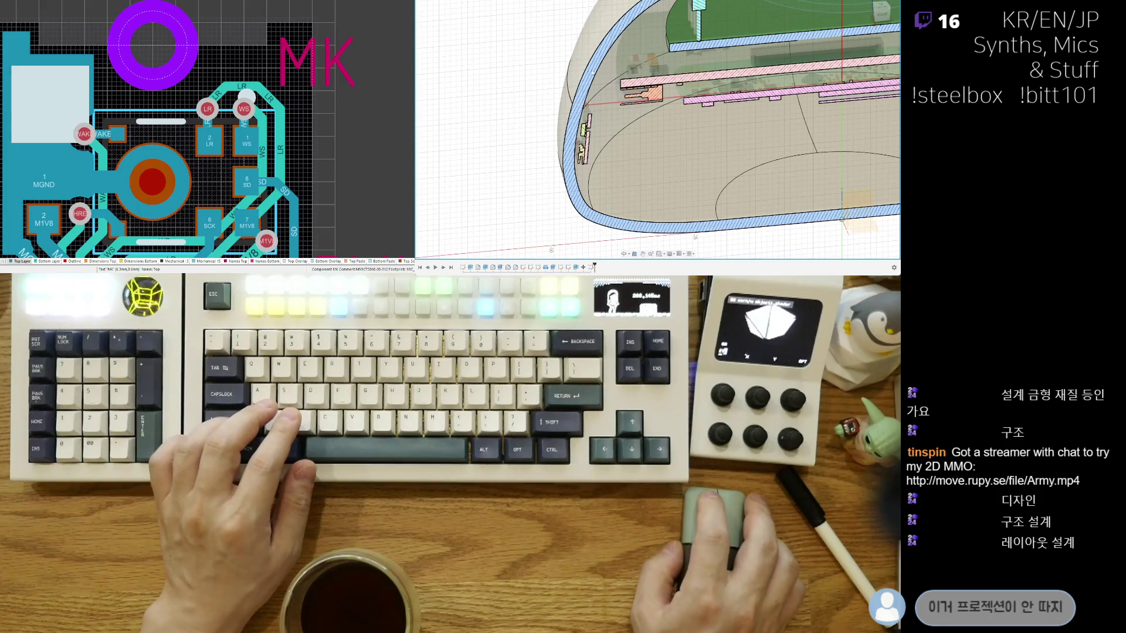
{"action": "mouse_move", "coordinate": [696, 237]}
{"action": "middle_mouse_down", "text": "shift"}
{"action": "mouse_move", "coordinate": [688, 247]}
{"action": "mouse_move", "coordinate": [599, 236]}
{"action": "mouse_move", "coordinate": [678, 76]}
{"action": "mouse_move", "coordinate": [659, 116]}
{"action": "mouse_move", "coordinate": [853, 28]}
{"action": "mouse_move", "coordinate": [786, 75]}
{"action": "middle_mouse_up", "text": "shift"}
{"action": "scroll", "coordinate": [678, 77], "scroll_direction": "up", "scroll_amount": 3}
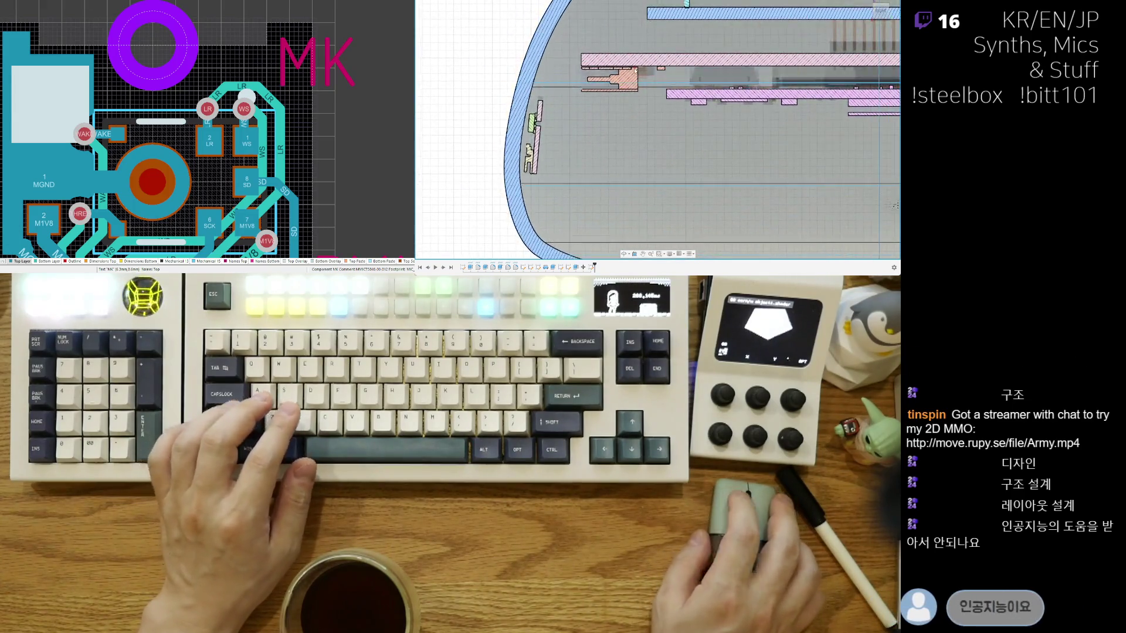
{"action": "scroll", "coordinate": [666, 75], "scroll_direction": "down", "scroll_amount": 3}
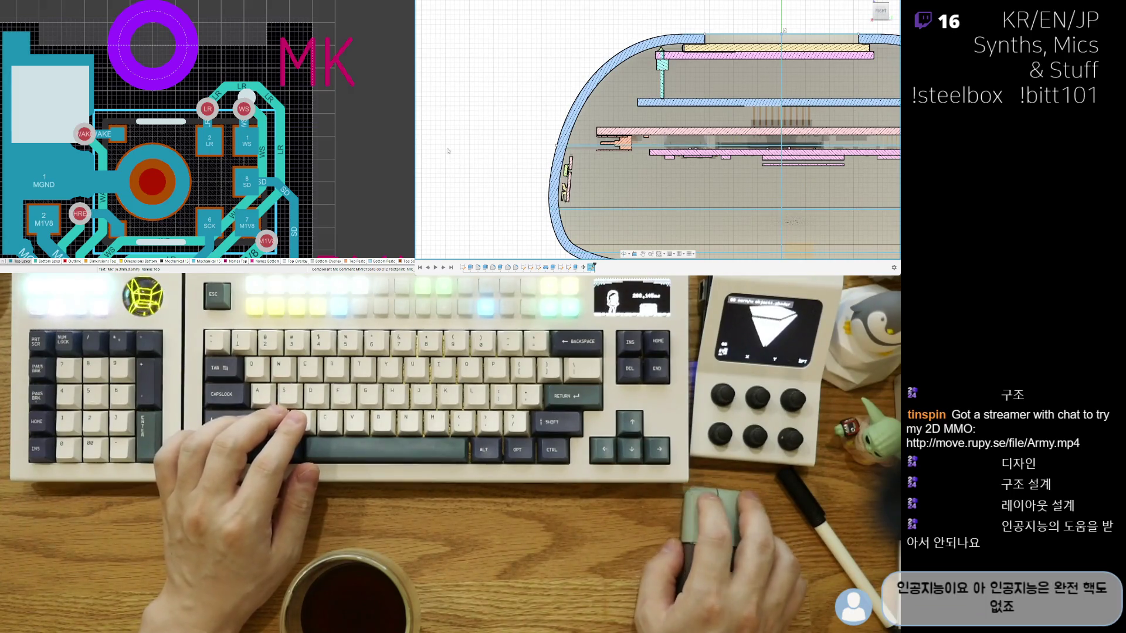
Step: Toggle the enclosure shell's visibility to inspect the stacked boards on their own
{"action": "key", "text": "v"}
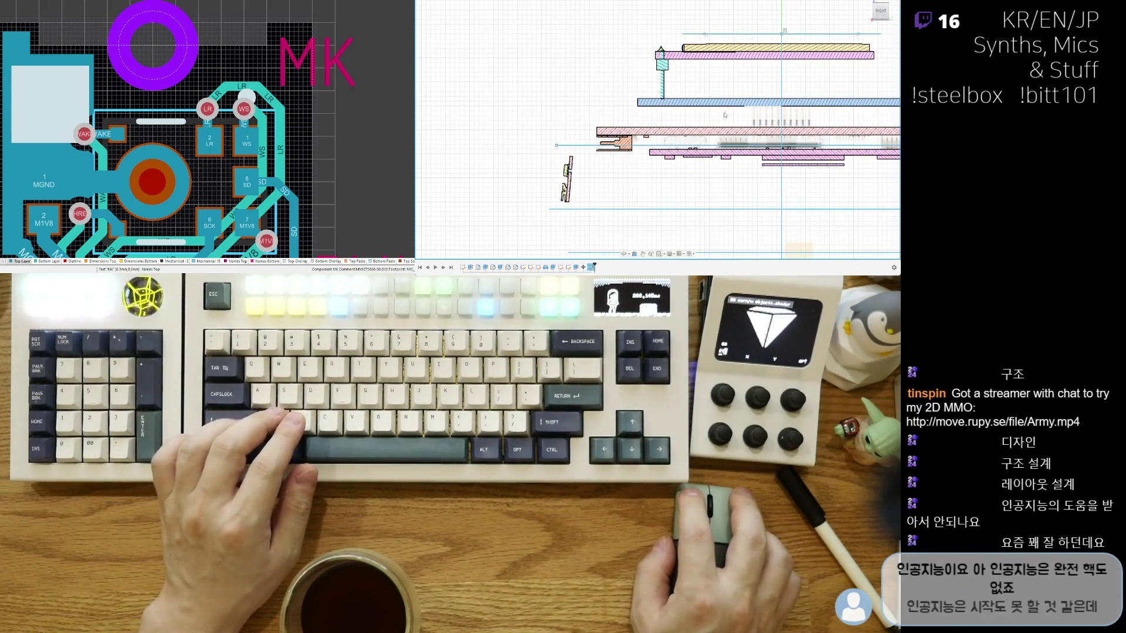
{"action": "scroll", "coordinate": [686, 37], "scroll_direction": "up", "scroll_amount": 2}
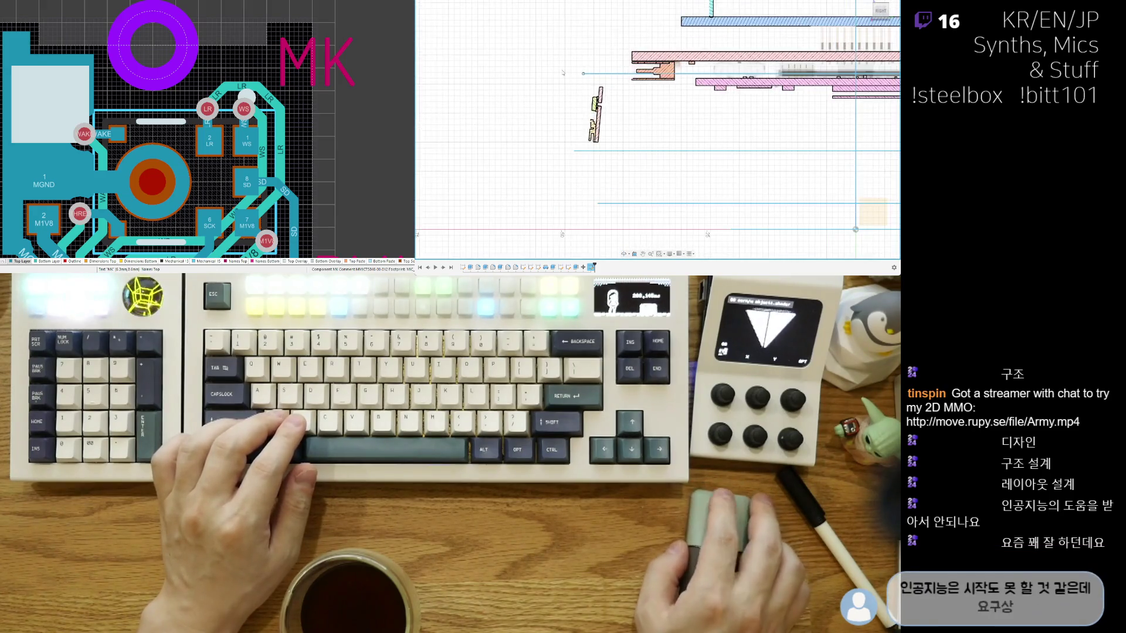
{"action": "scroll", "coordinate": [471, 178], "scroll_direction": "up", "scroll_amount": 2}
{"action": "key", "text": "v"}
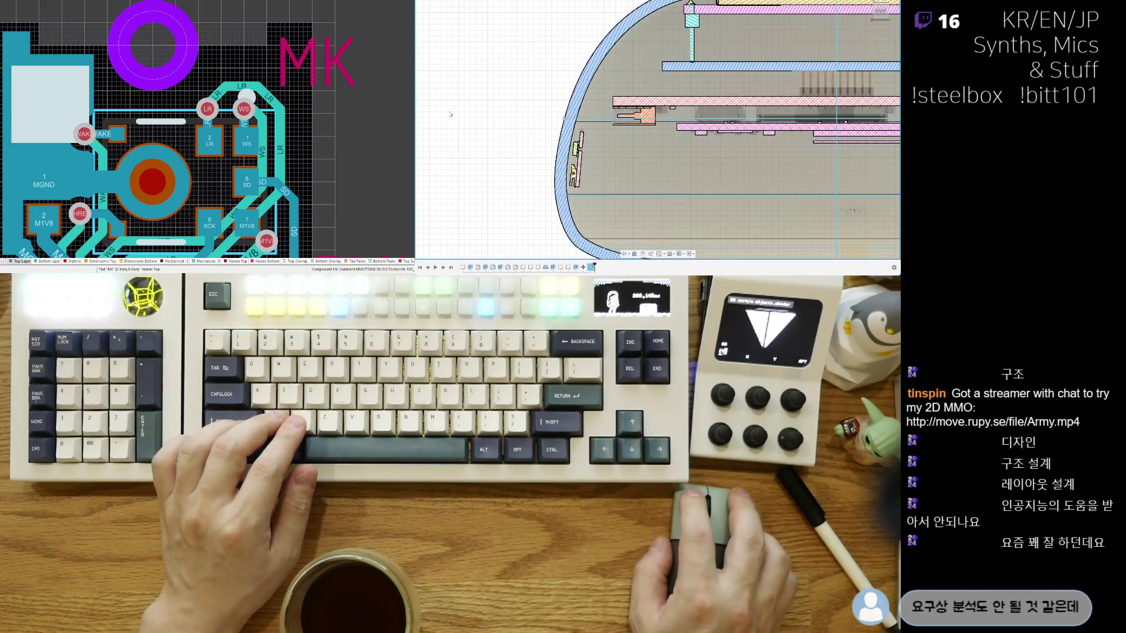
{"action": "key", "text": "v"}
{"action": "scroll", "coordinate": [580, 85], "scroll_direction": "down", "scroll_amount": 1}
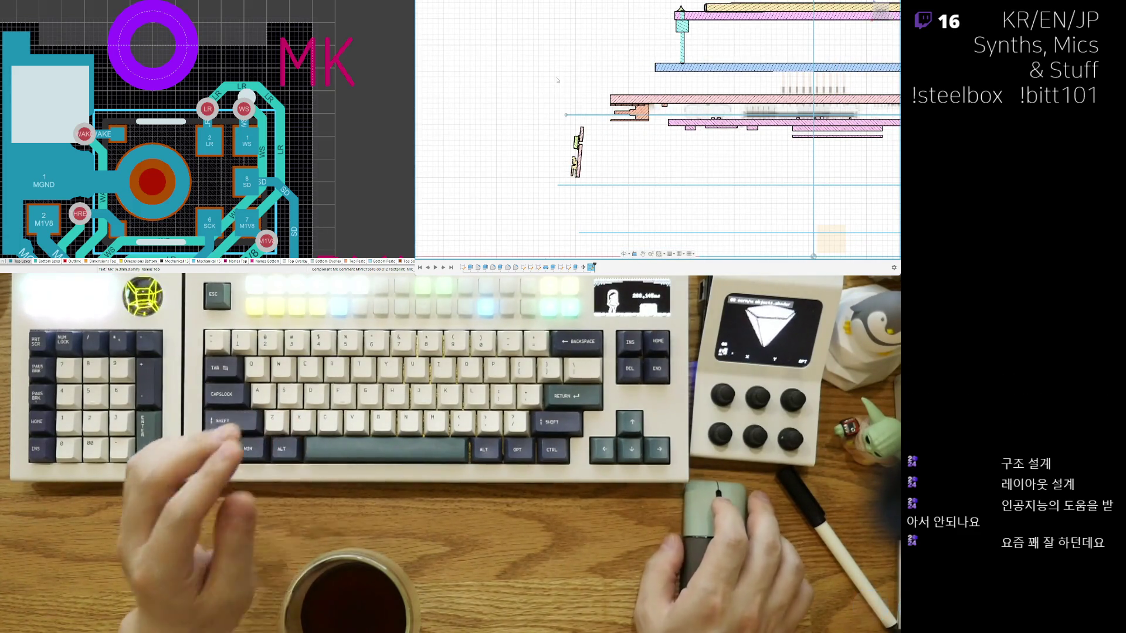
{"action": "scroll", "coordinate": [560, 103], "scroll_direction": "up", "scroll_amount": 1}
{"action": "middle_click_drag", "start_coordinate": [559, 103], "coordinate": [564, 116]}
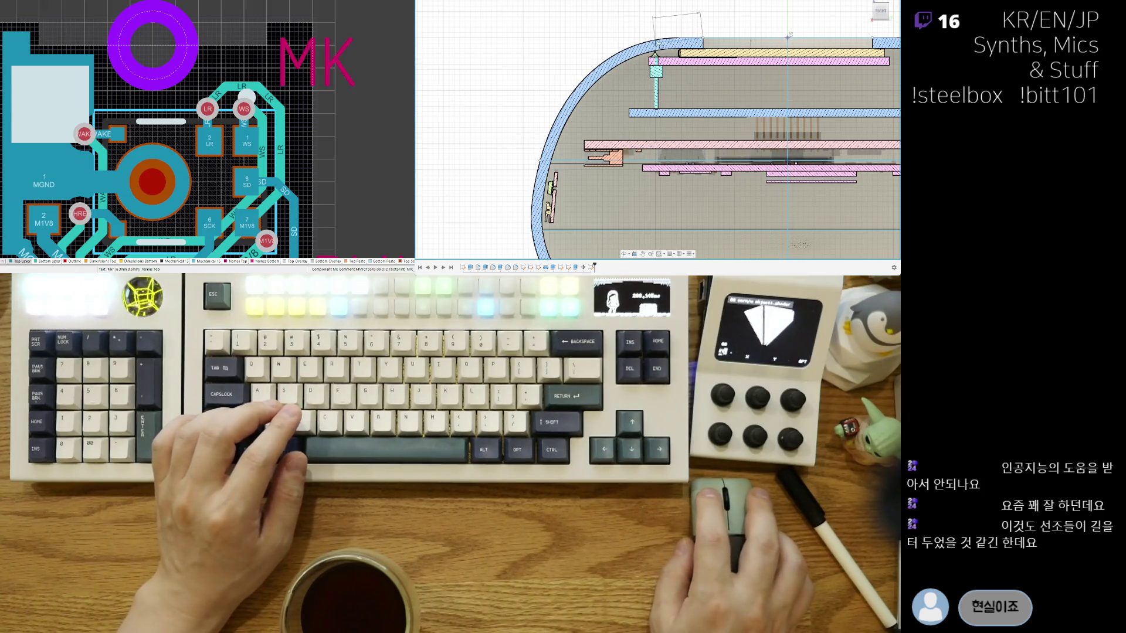
Step: Cancel the in-progress rectangle and reframe the view on the shell's rounded rim
{"action": "key", "text": "Escape"}
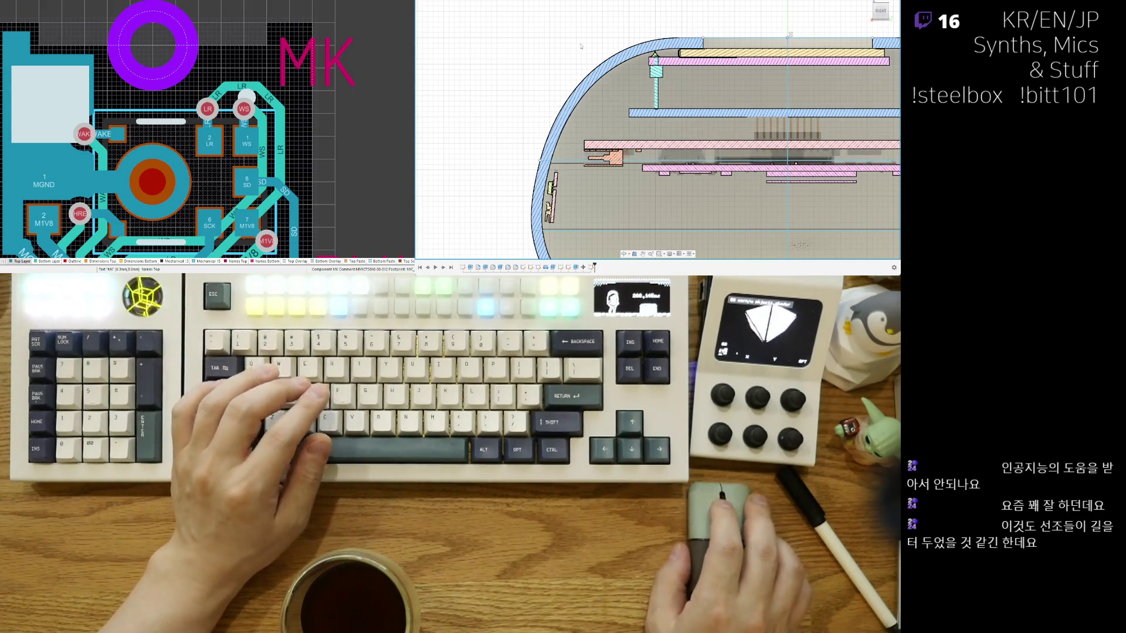
{"action": "scroll", "coordinate": [581, 46], "scroll_direction": "up", "scroll_amount": 3}
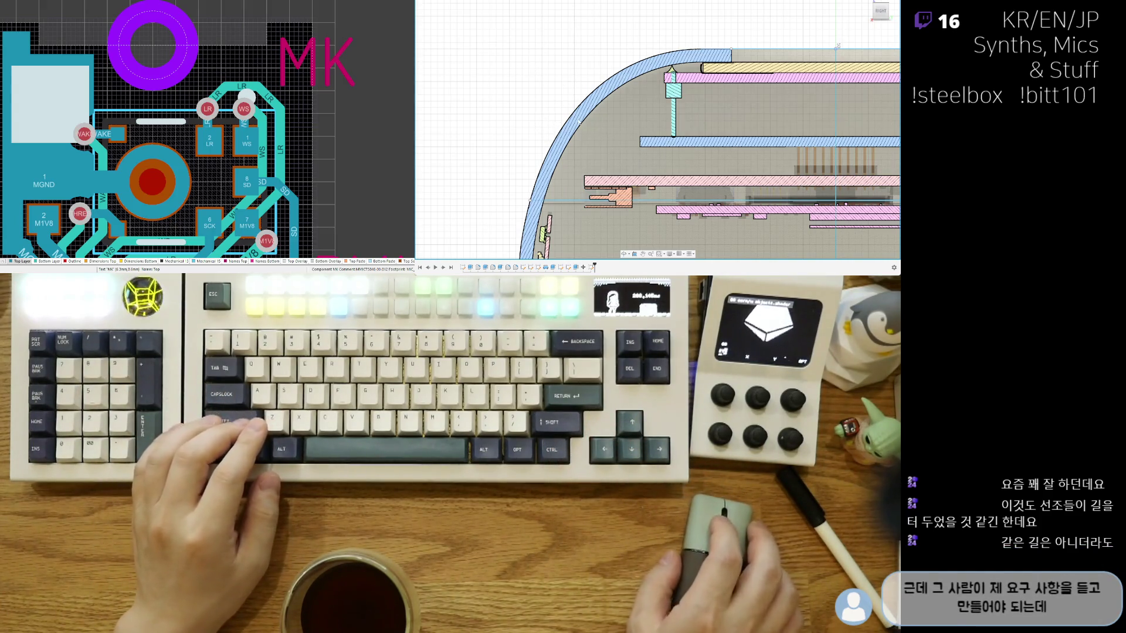
{"action": "scroll", "coordinate": [574, 113], "scroll_direction": "up", "scroll_amount": 2}
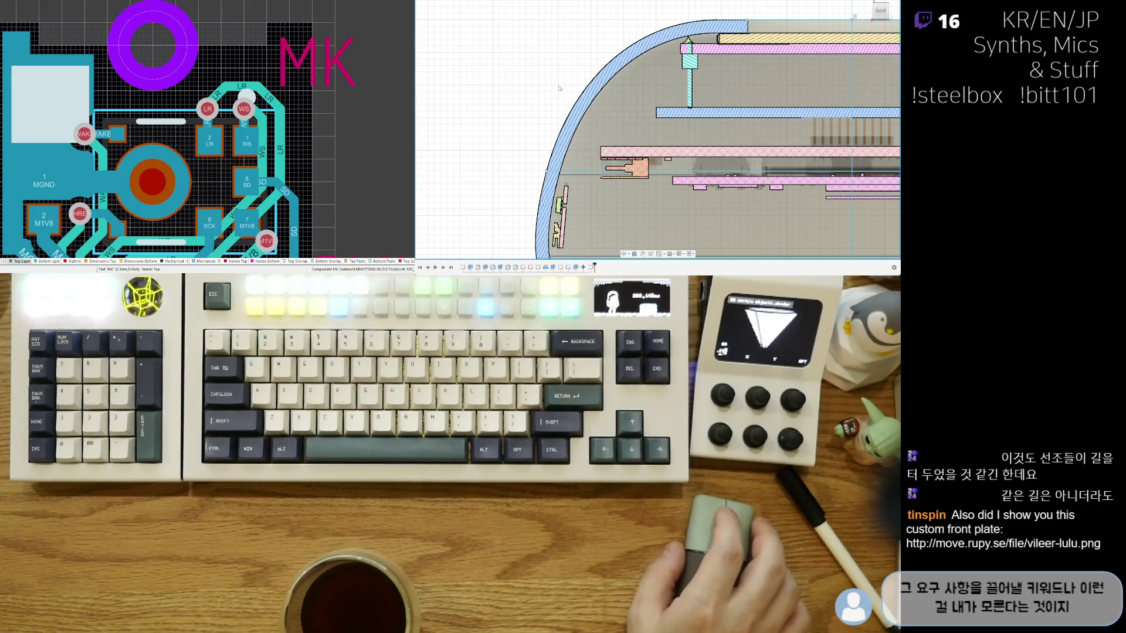
{"action": "scroll", "coordinate": [572, 105], "scroll_direction": "up", "scroll_amount": 1}
{"action": "scroll", "coordinate": [607, 64], "scroll_direction": "up", "scroll_amount": 2}
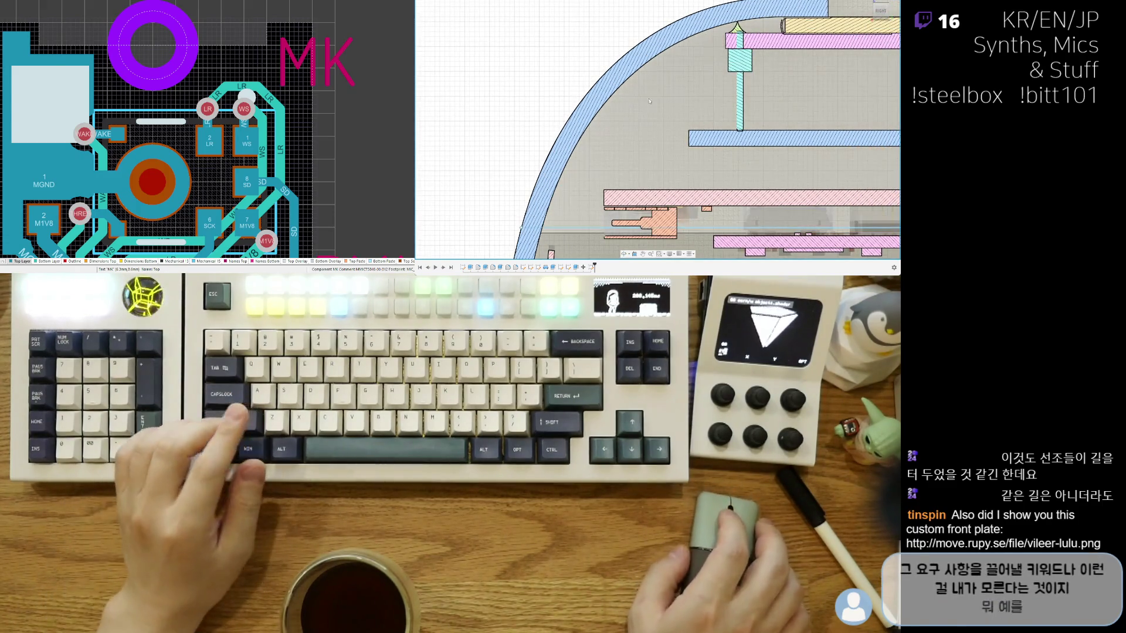
{"action": "middle_click_drag", "start_coordinate": [607, 64], "coordinate": [582, 63]}
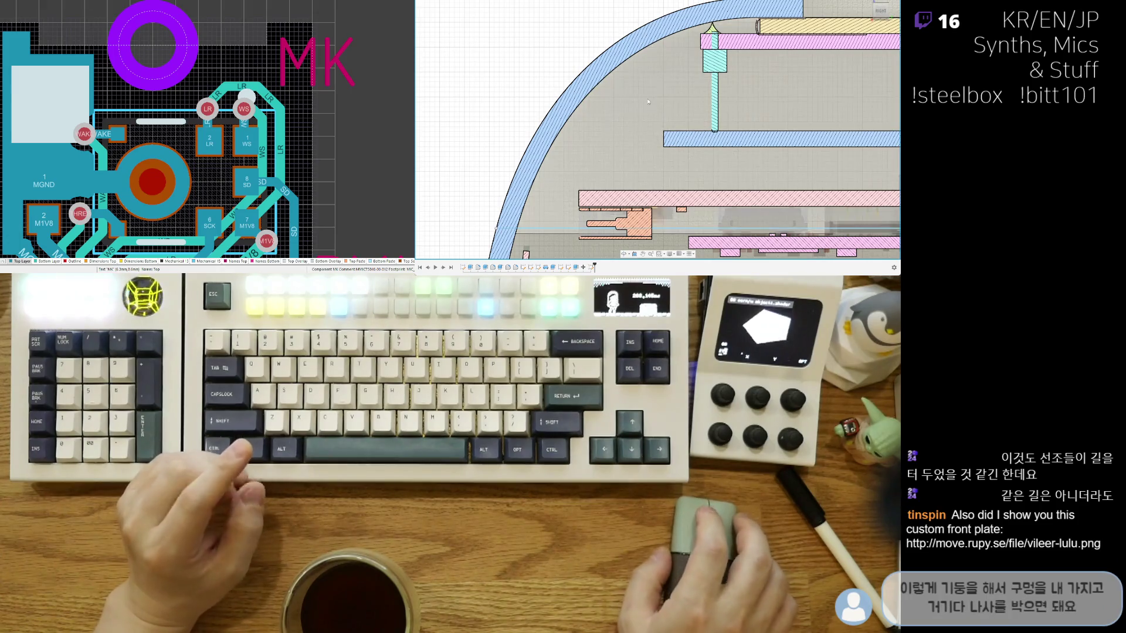
{"action": "middle_click_drag", "start_coordinate": [638, 122], "coordinate": [607, 146]}
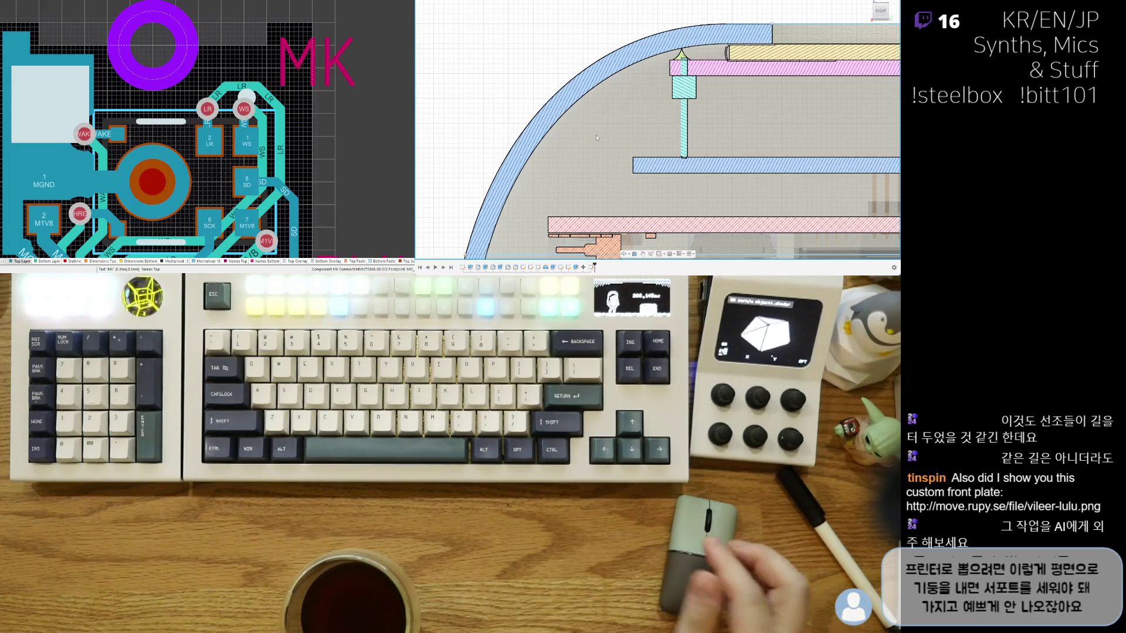
{"action": "scroll", "coordinate": [596, 137], "scroll_direction": "down", "scroll_amount": 2}
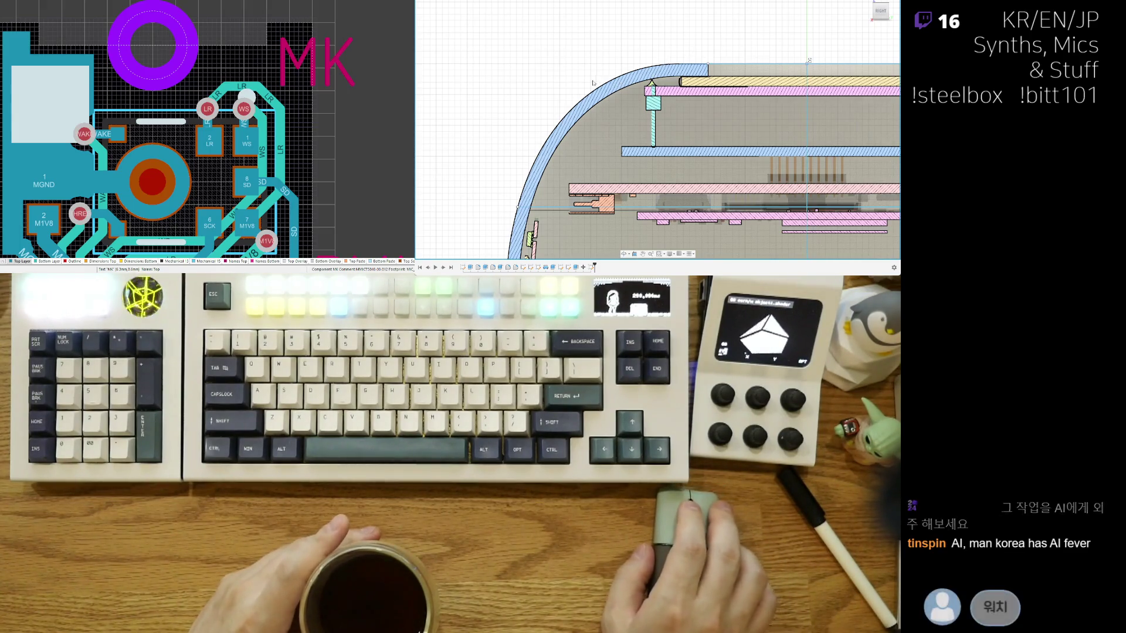
{"action": "middle_click_drag", "start_coordinate": [592, 83], "coordinate": [609, 56]}
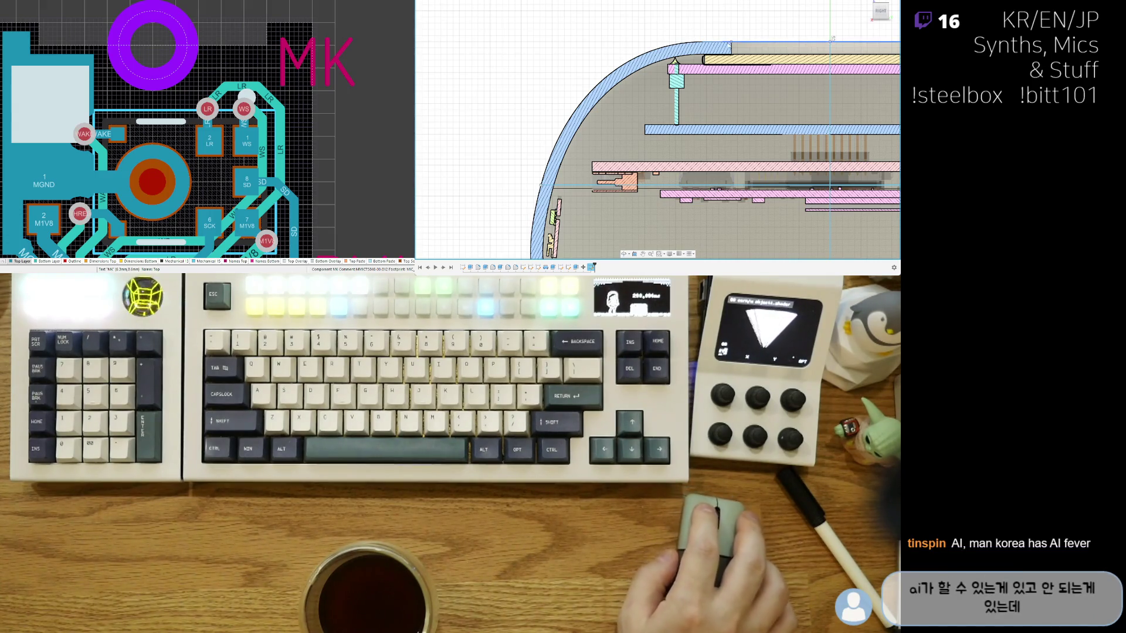
{"action": "middle_click_drag", "start_coordinate": [713, 63], "coordinate": [696, 44]}
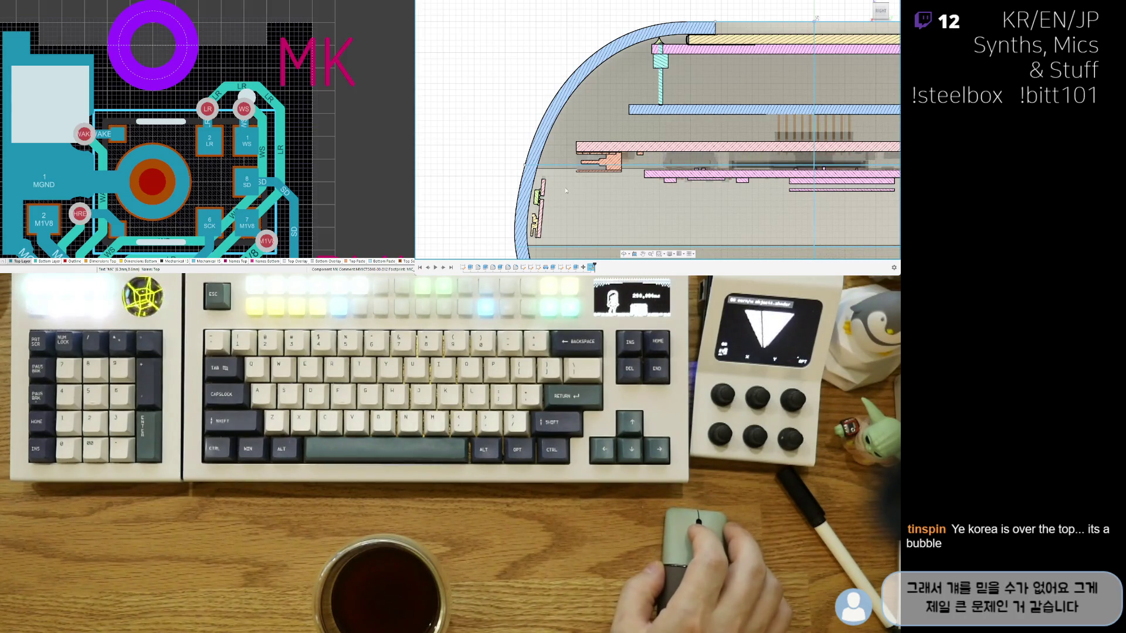
{"action": "middle_click_drag", "start_coordinate": [704, 132], "coordinate": [643, 157]}
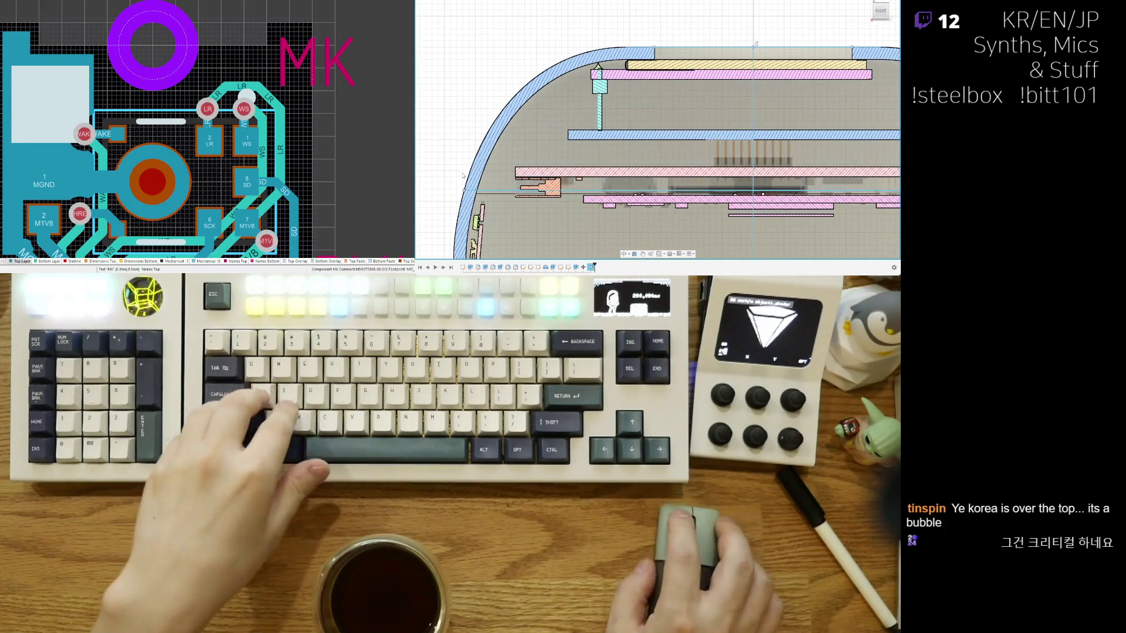
{"action": "middle_click_drag", "start_coordinate": [686, 132], "coordinate": [728, 129]}
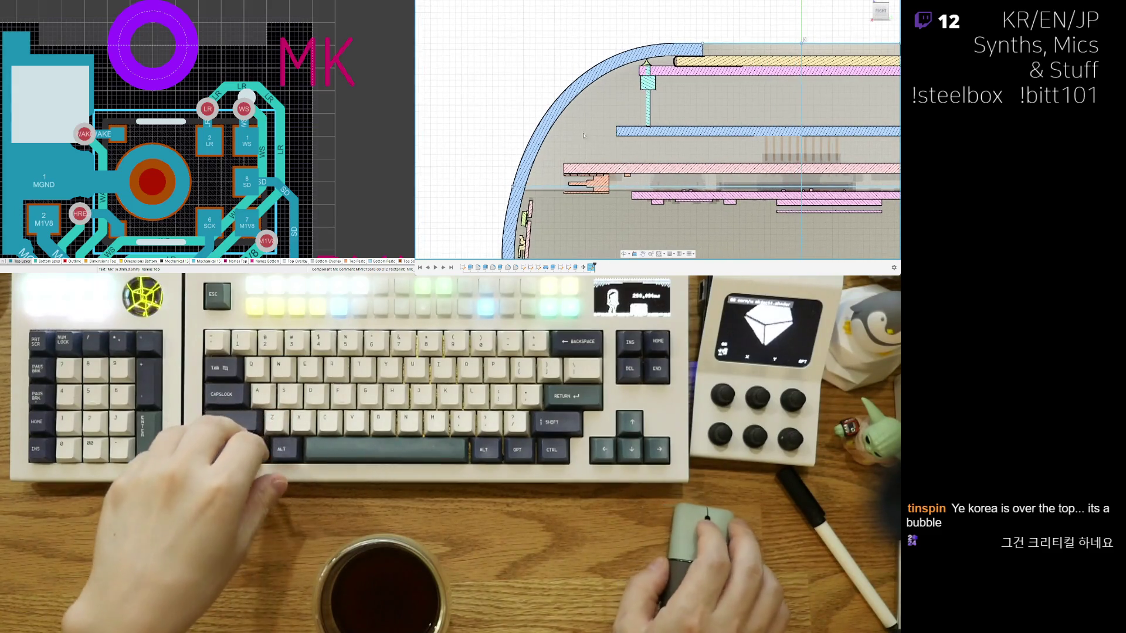
{"action": "scroll", "coordinate": [616, 151], "scroll_direction": "up", "scroll_amount": 2}
{"action": "scroll", "coordinate": [608, 145], "scroll_direction": "down", "scroll_amount": 1}
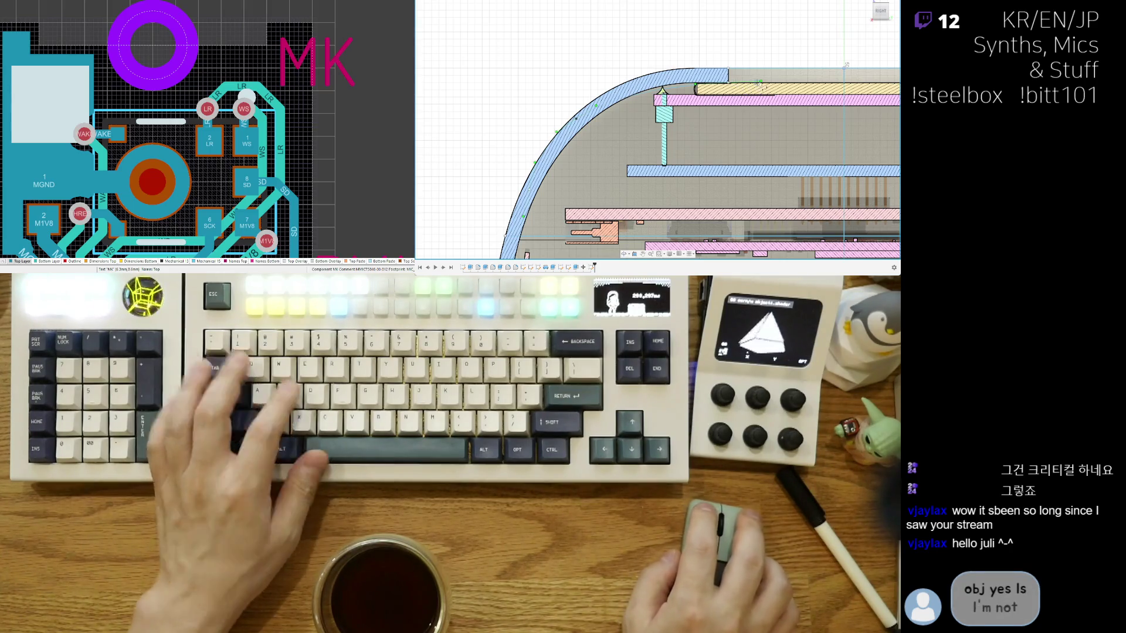
{"action": "scroll", "coordinate": [758, 86], "scroll_direction": "down", "scroll_amount": 2}
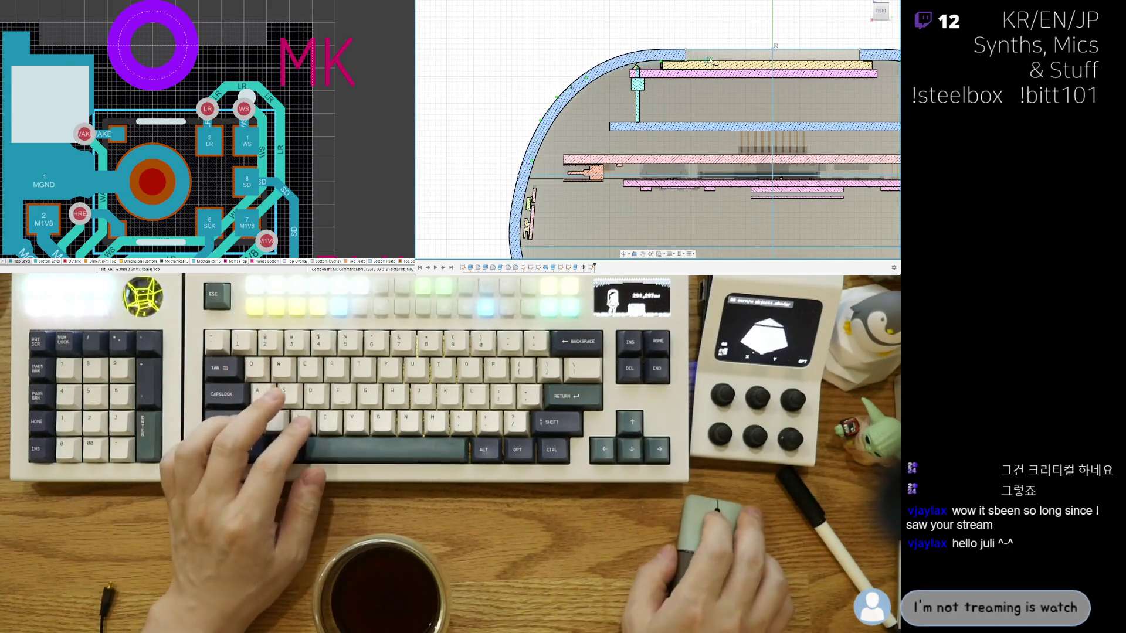
{"action": "scroll", "coordinate": [704, 74], "scroll_direction": "up", "scroll_amount": 2}
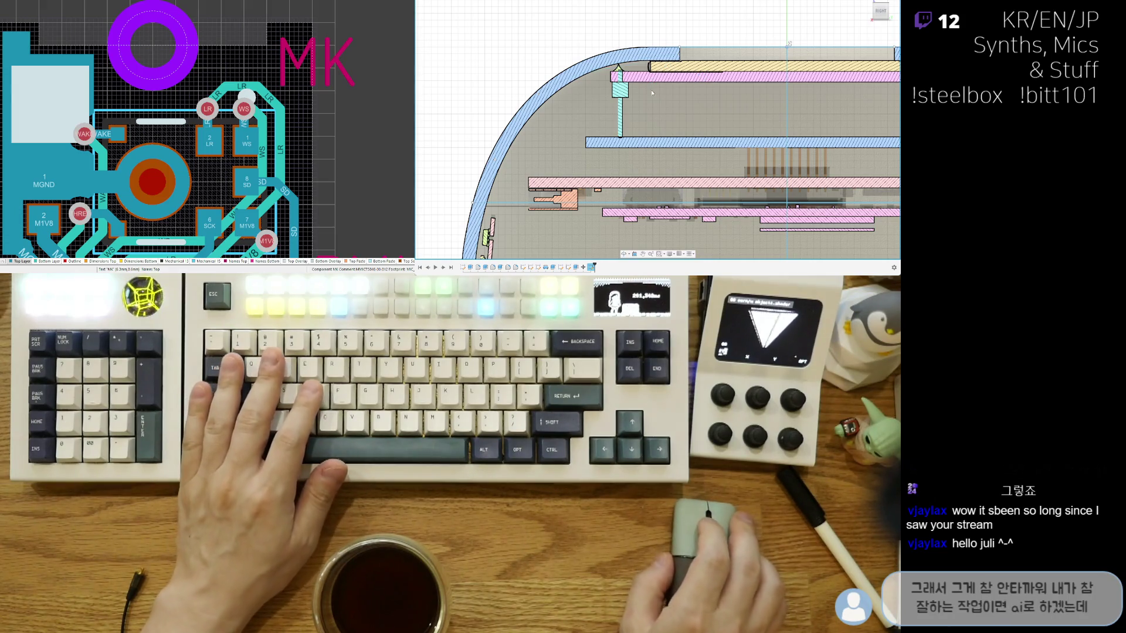
{"action": "scroll", "coordinate": [652, 92], "scroll_direction": "up", "scroll_amount": 1}
{"action": "scroll", "coordinate": [616, 75], "scroll_direction": "up", "scroll_amount": 1}
{"action": "scroll", "coordinate": [587, 62], "scroll_direction": "up", "scroll_amount": 1}
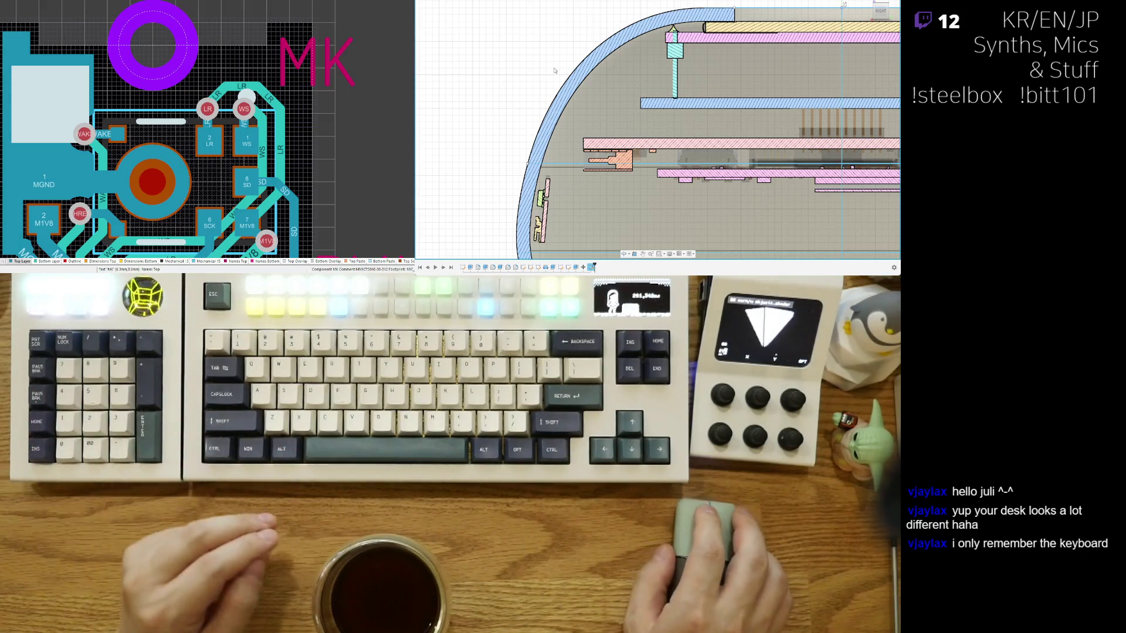
{"action": "scroll", "coordinate": [606, 70], "scroll_direction": "down", "scroll_amount": 3}
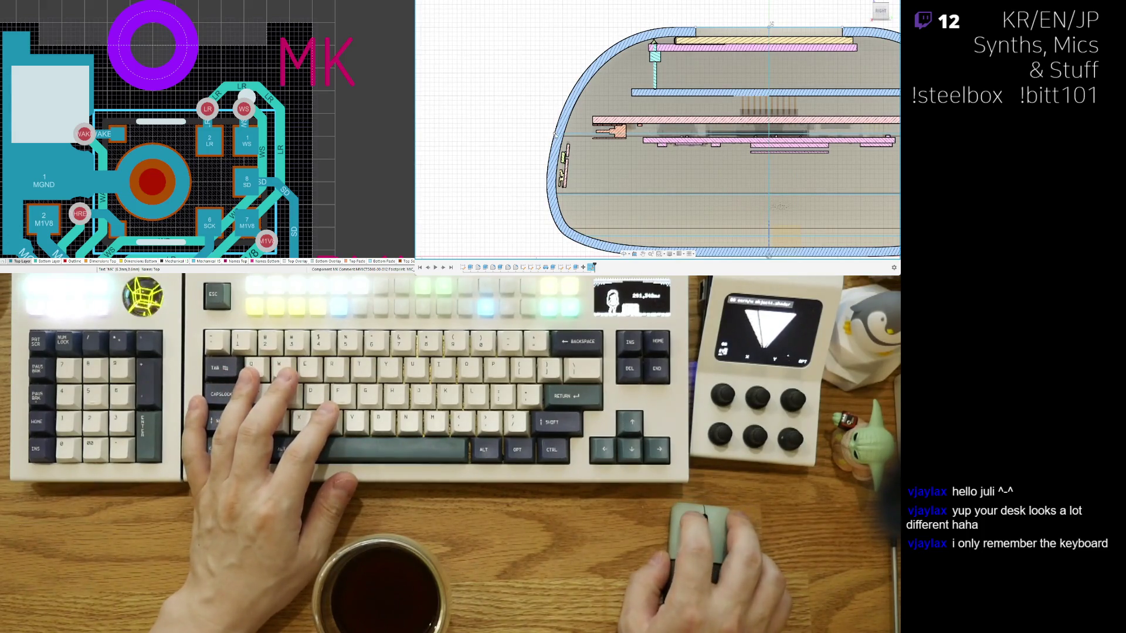
{"action": "scroll", "coordinate": [554, 132], "scroll_direction": "up", "scroll_amount": 3}
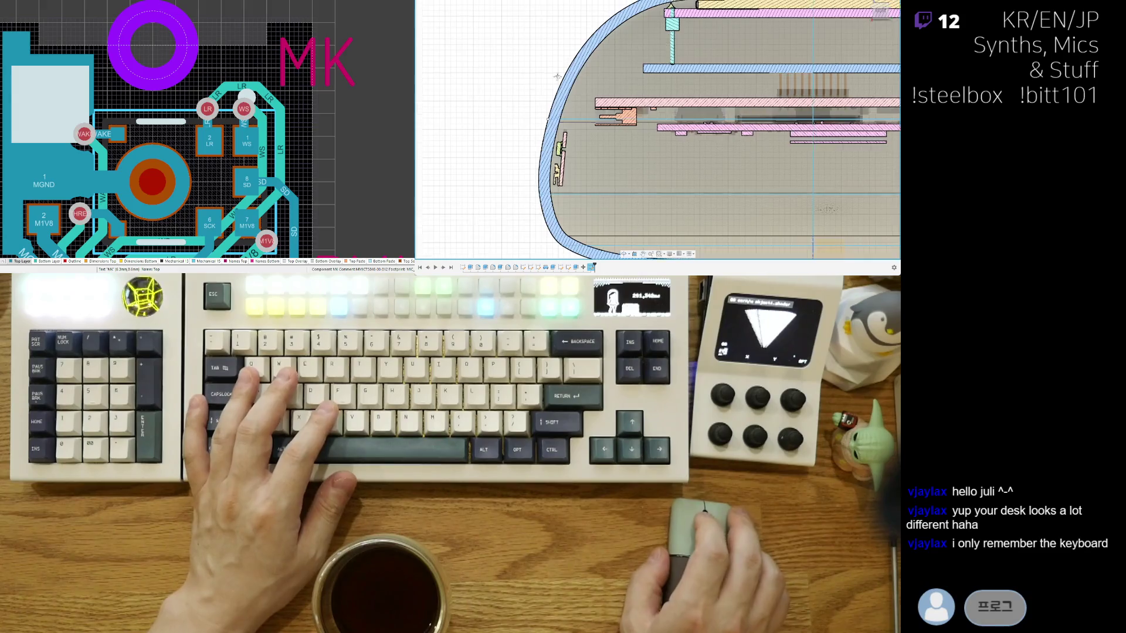
{"action": "middle_click_drag", "start_coordinate": [556, 76], "coordinate": [542, 100]}
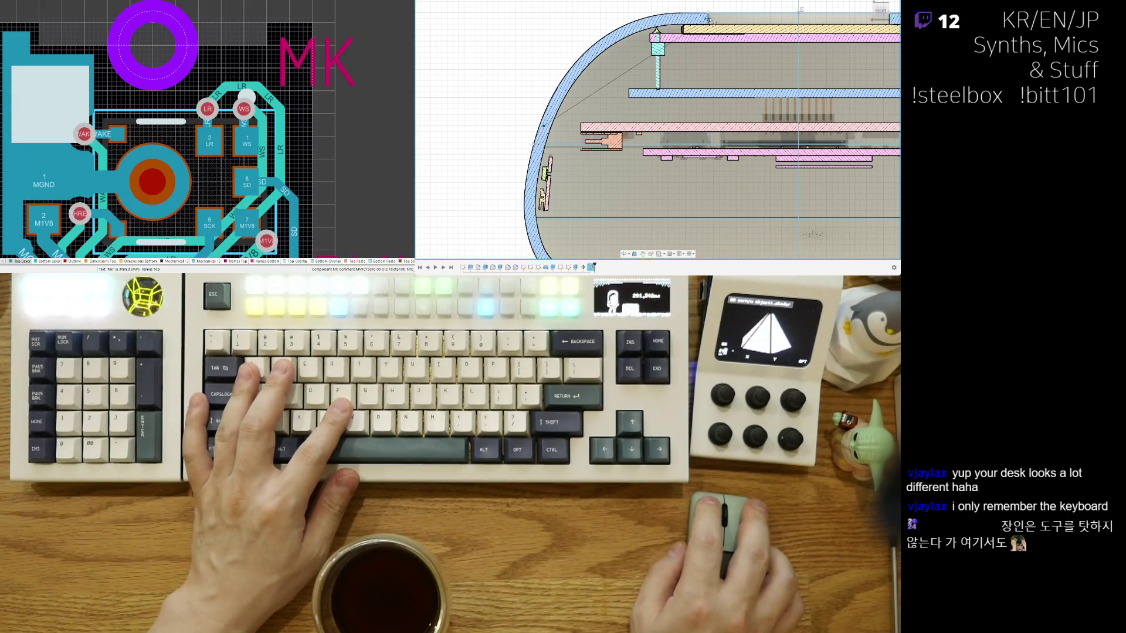
{"action": "scroll", "coordinate": [814, 16], "scroll_direction": "down", "scroll_amount": 5}
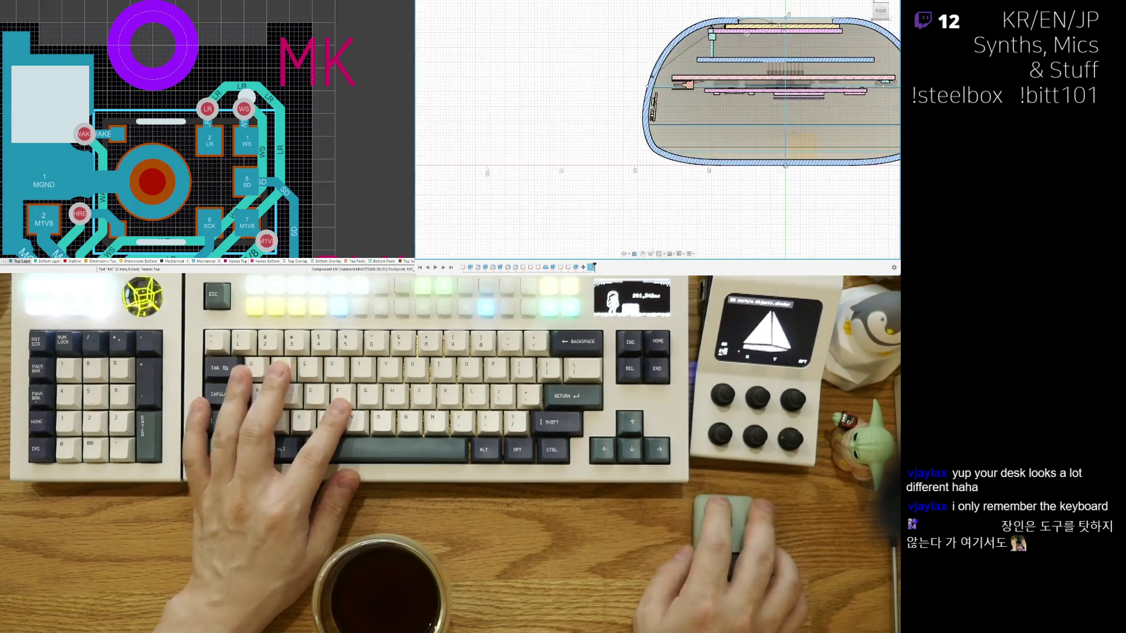
{"action": "middle_click_drag", "start_coordinate": [813, 16], "coordinate": [681, 108]}
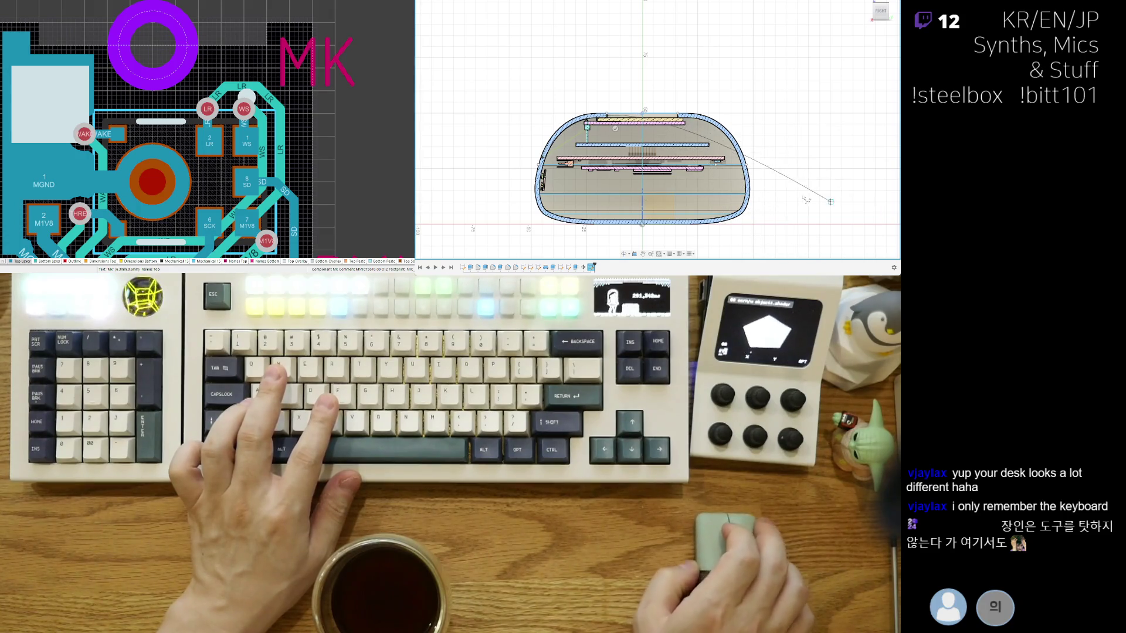
{"action": "scroll", "coordinate": [830, 202], "scroll_direction": "down", "scroll_amount": 2}
{"action": "scroll", "coordinate": [798, 185], "scroll_direction": "up", "scroll_amount": 3}
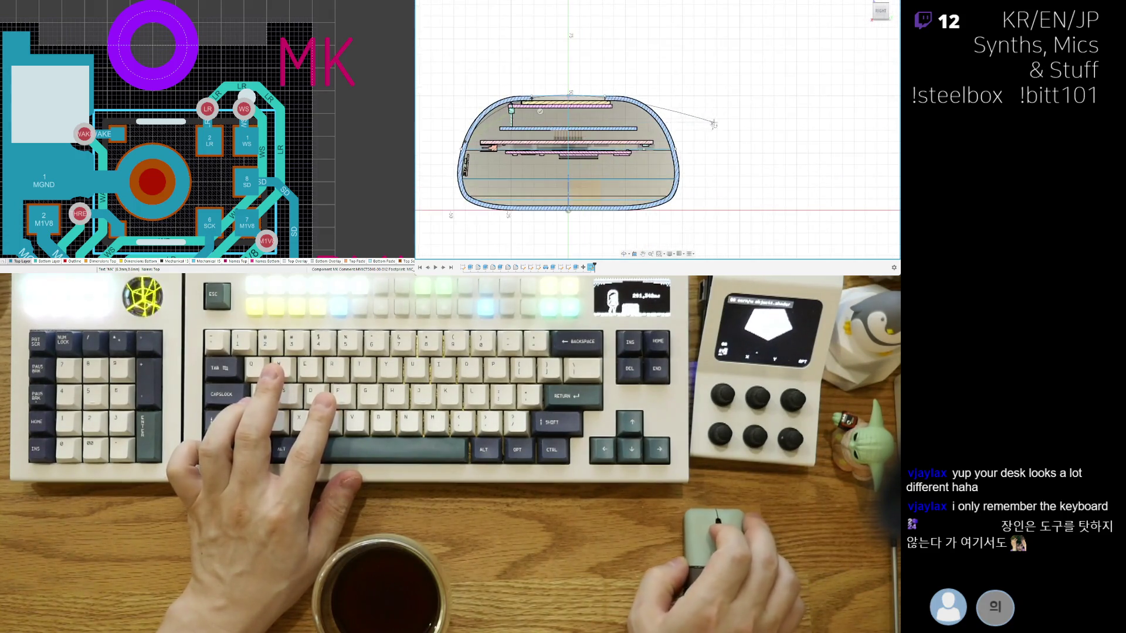
{"action": "scroll", "coordinate": [825, 81], "scroll_direction": "down", "scroll_amount": 1}
Step: Finish the current line chain and delete the stray diagonal sketch line
{"action": "middle_click_drag", "start_coordinate": [825, 82], "coordinate": [824, 154]}
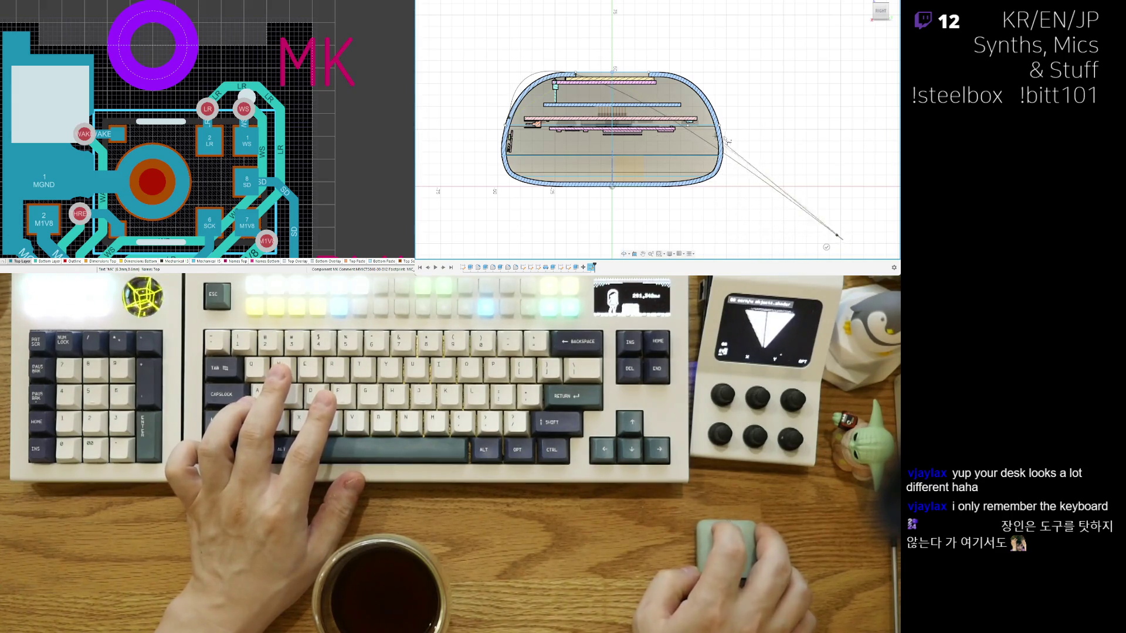
{"action": "key", "text": "Escape"}
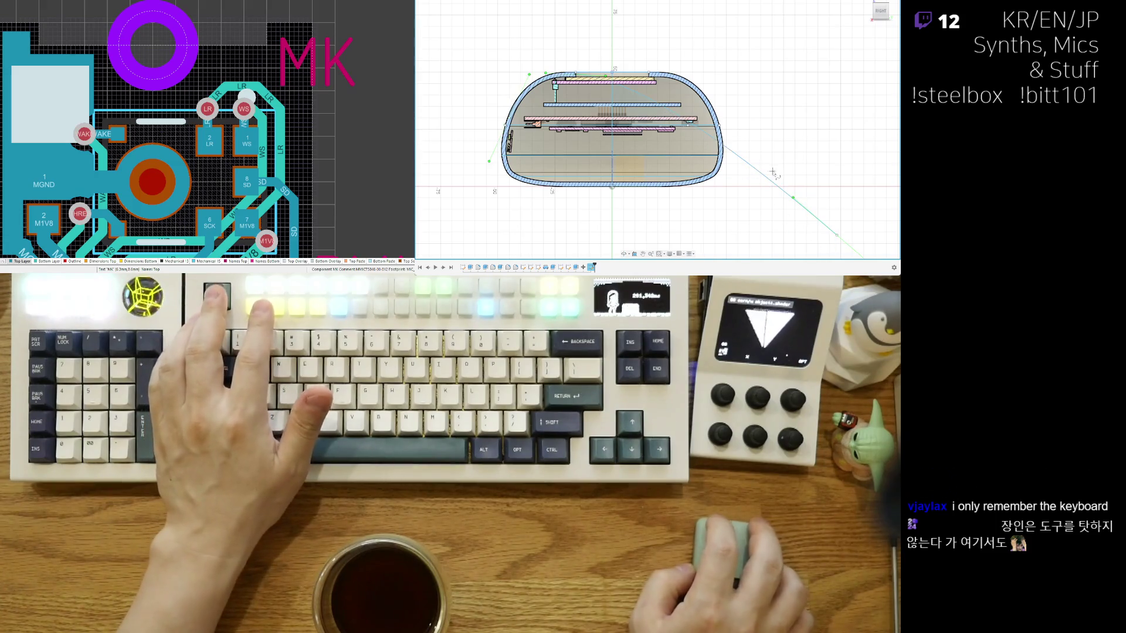
{"action": "left_click", "coordinate": [789, 196]}
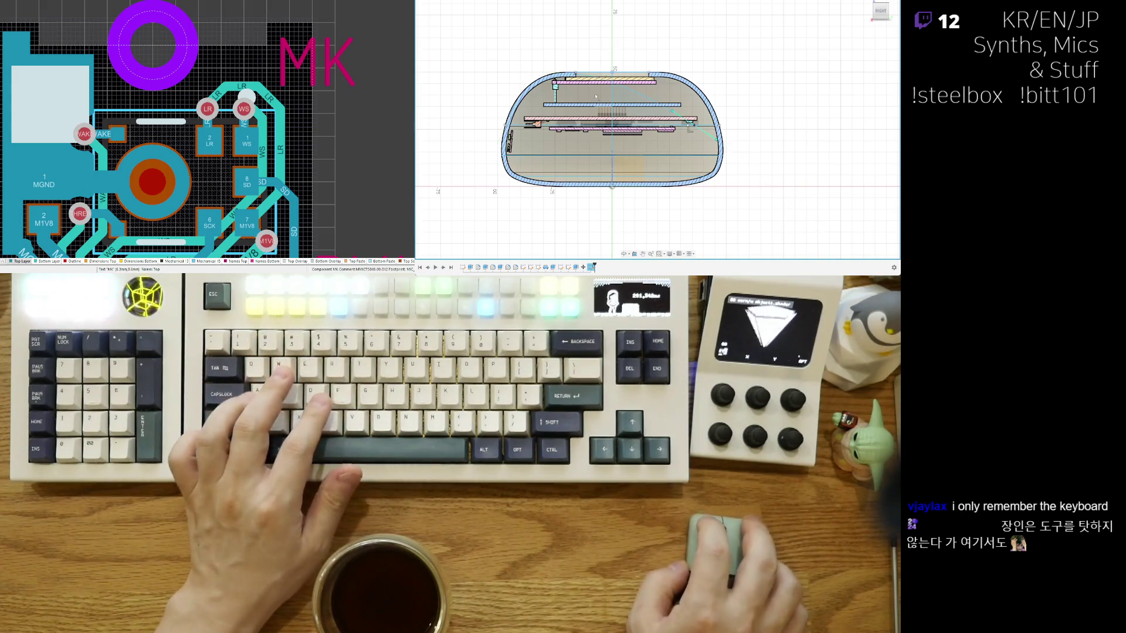
{"action": "scroll", "coordinate": [601, 97], "scroll_direction": "up", "scroll_amount": 3}
{"action": "key", "text": "Delete"}
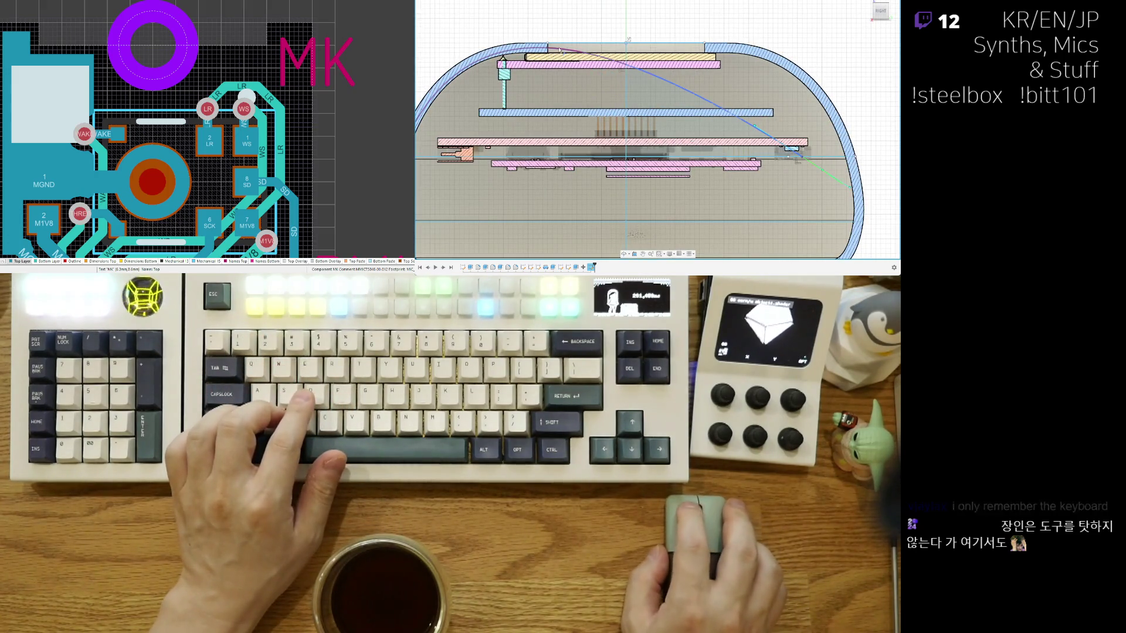
{"action": "scroll", "coordinate": [748, 92], "scroll_direction": "down", "scroll_amount": 2}
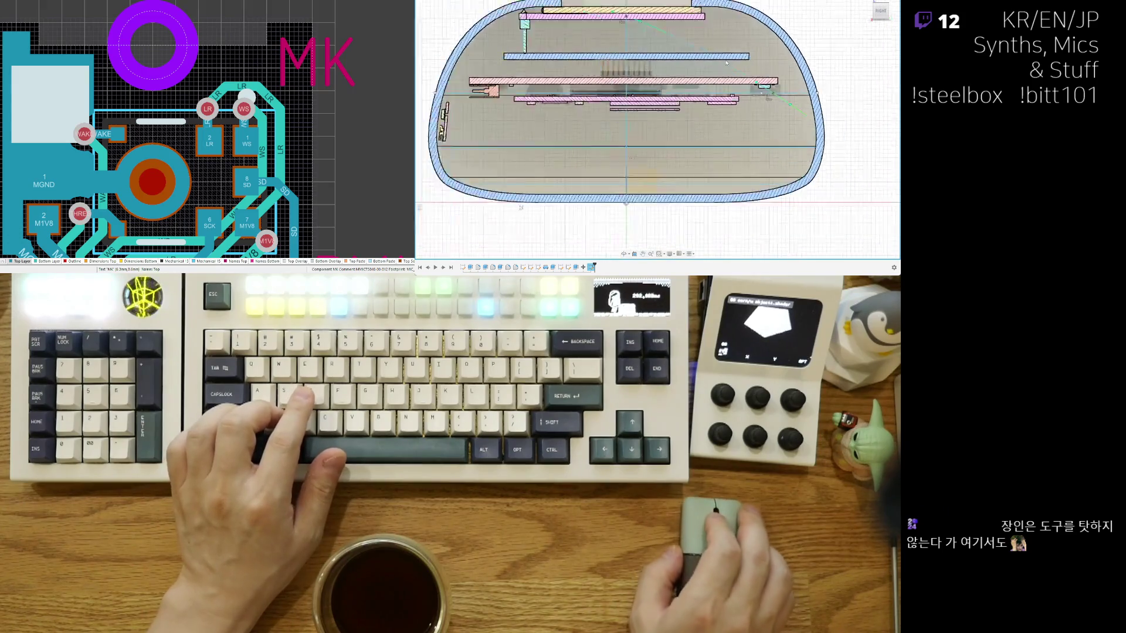
{"action": "scroll", "coordinate": [570, 172], "scroll_direction": "up", "scroll_amount": 1}
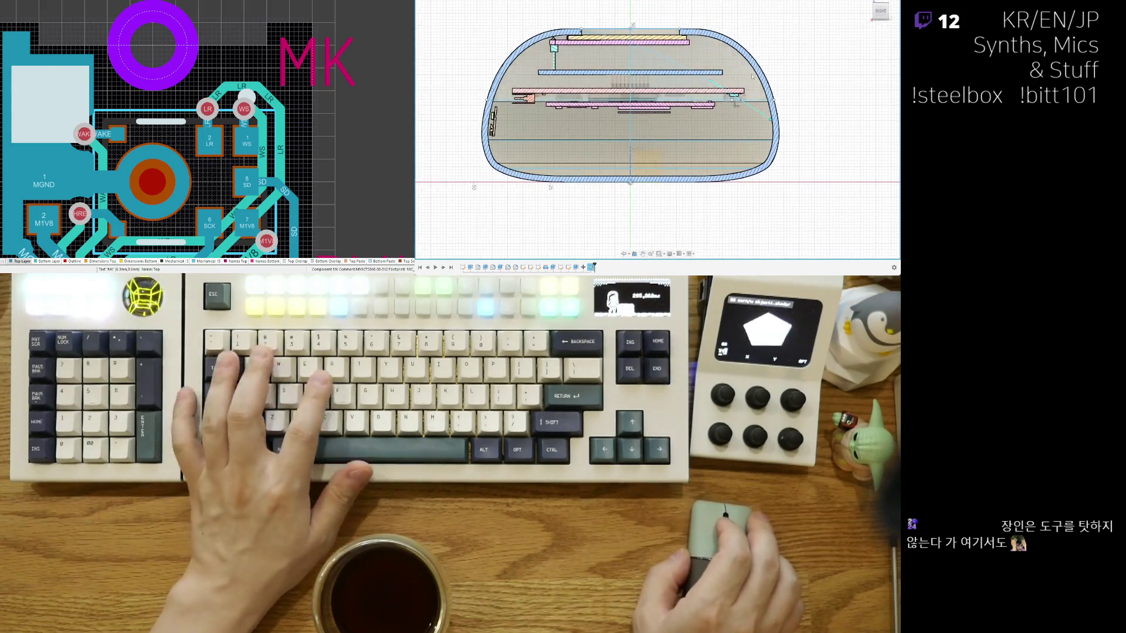
{"action": "scroll", "coordinate": [651, 60], "scroll_direction": "up", "scroll_amount": 2}
{"action": "scroll", "coordinate": [650, 60], "scroll_direction": "down", "scroll_amount": 2}
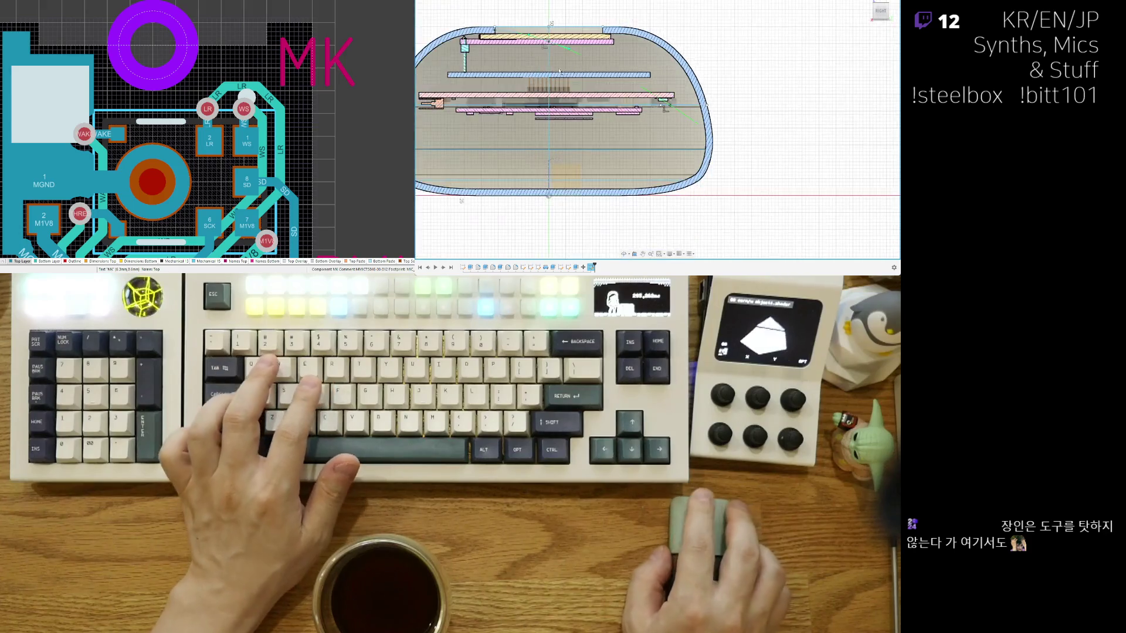
{"action": "scroll", "coordinate": [664, 66], "scroll_direction": "up", "scroll_amount": 2}
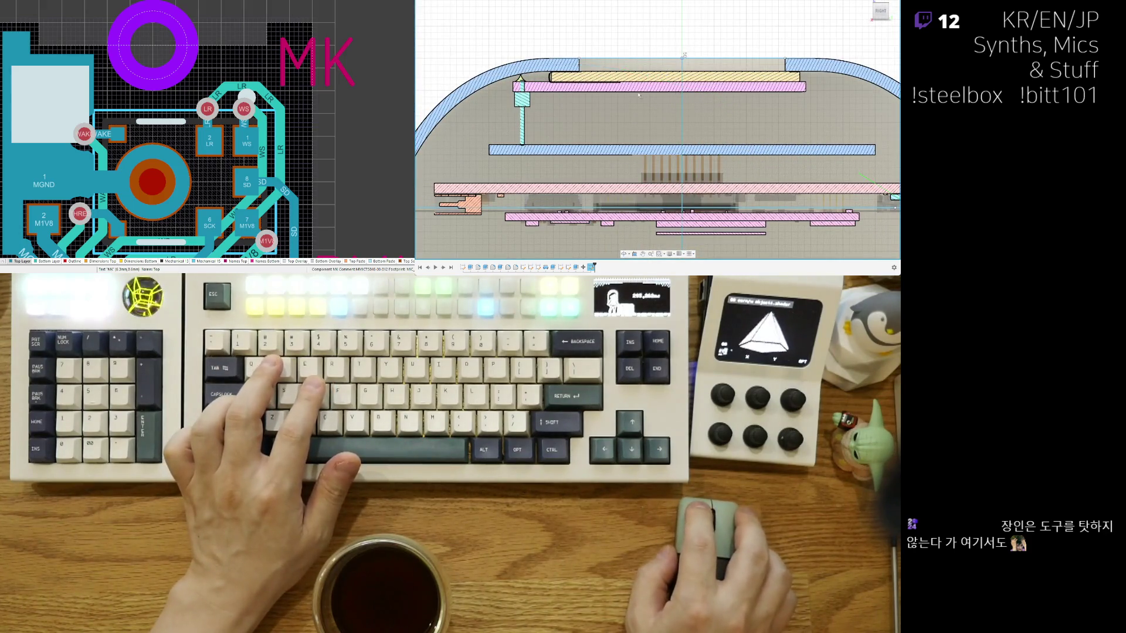
{"action": "scroll", "coordinate": [640, 96], "scroll_direction": "up", "scroll_amount": 2}
{"action": "scroll", "coordinate": [656, 84], "scroll_direction": "down", "scroll_amount": 2}
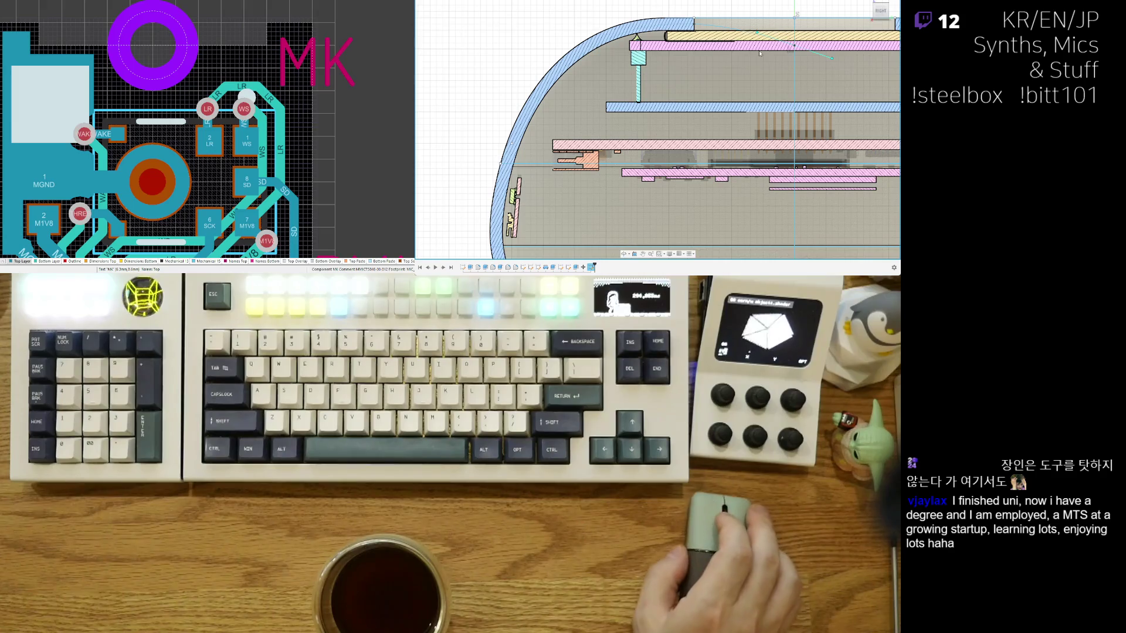
Step: Centre the view on the shell's upper arc where it meets the top plates
{"action": "middle_click_drag", "start_coordinate": [704, 132], "coordinate": [698, 128]}
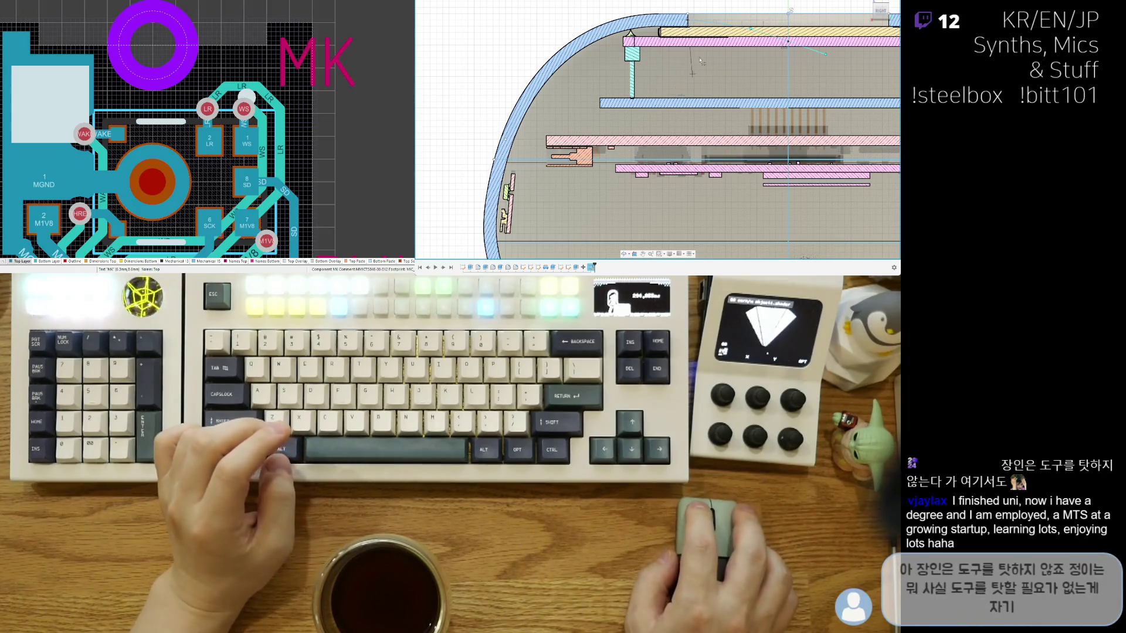
{"action": "scroll", "coordinate": [691, 20], "scroll_direction": "up", "scroll_amount": 2}
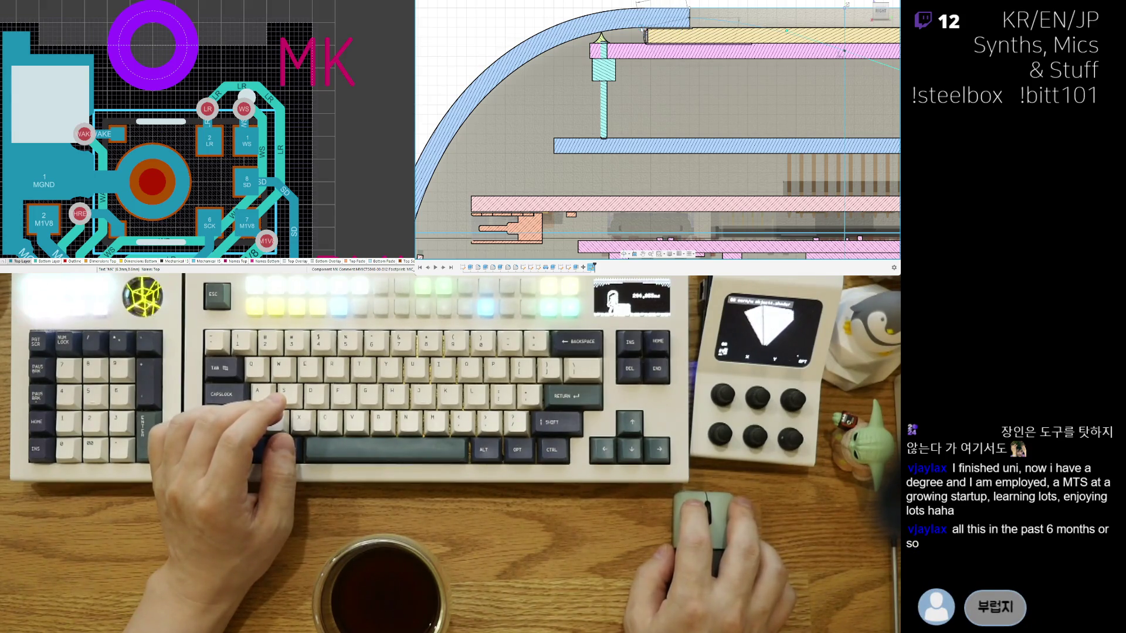
{"action": "scroll", "coordinate": [575, 177], "scroll_direction": "up", "scroll_amount": 2}
{"action": "scroll", "coordinate": [575, 177], "scroll_direction": "up", "scroll_amount": 1}
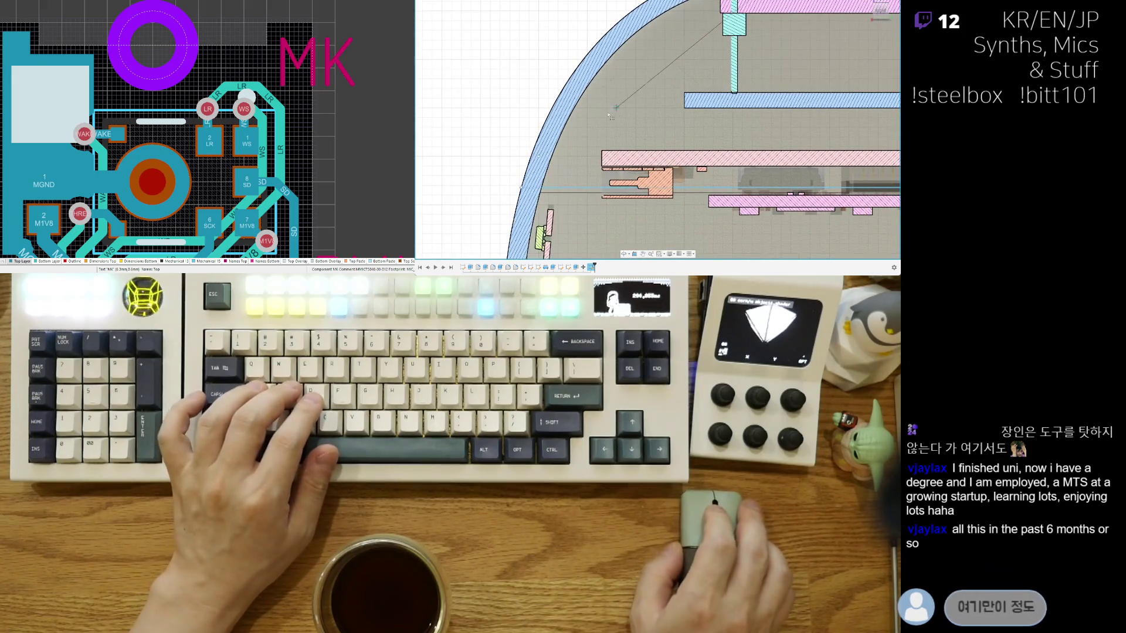
{"action": "scroll", "coordinate": [574, 178], "scroll_direction": "up", "scroll_amount": 1}
{"action": "scroll", "coordinate": [575, 178], "scroll_direction": "up", "scroll_amount": 1}
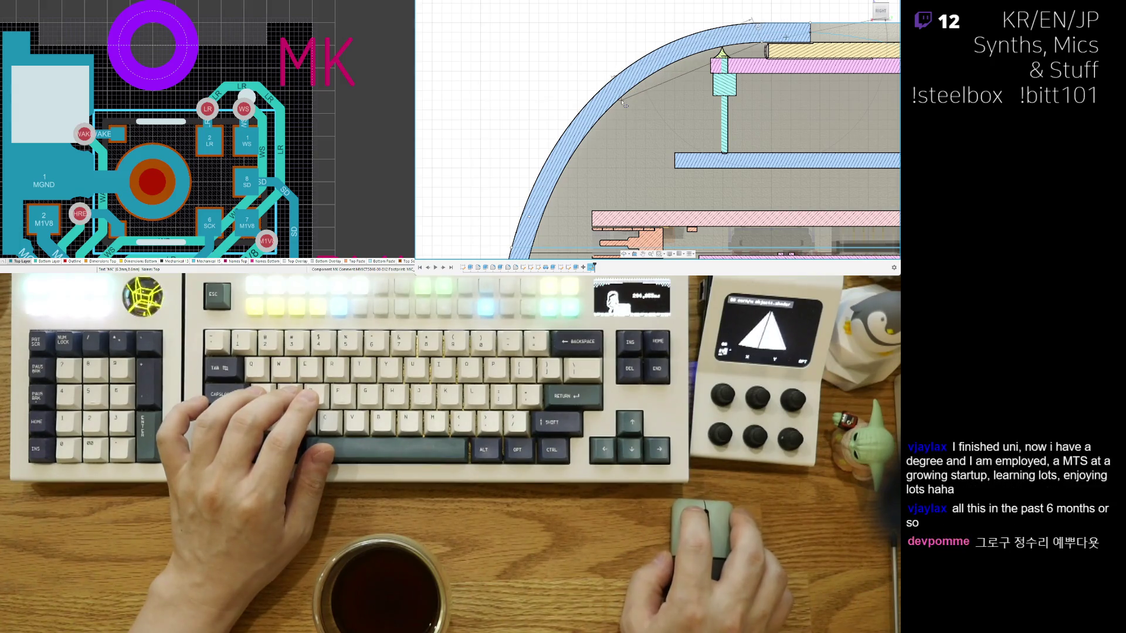
{"action": "middle_click_drag", "start_coordinate": [570, 184], "coordinate": [580, 159]}
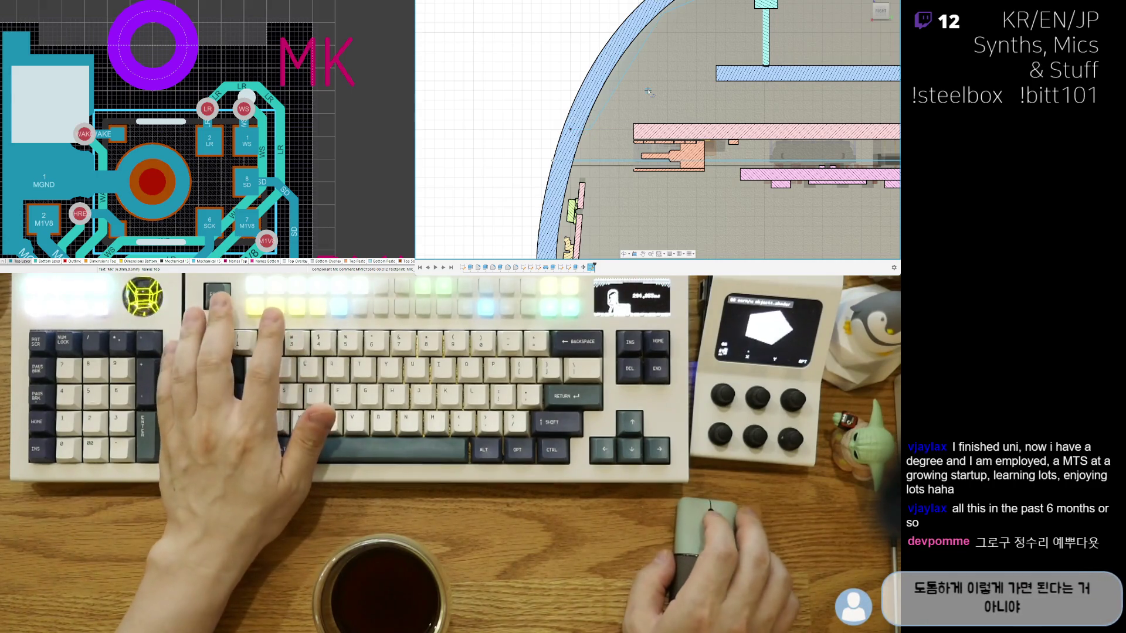
{"action": "scroll", "coordinate": [669, 85], "scroll_direction": "up", "scroll_amount": 5}
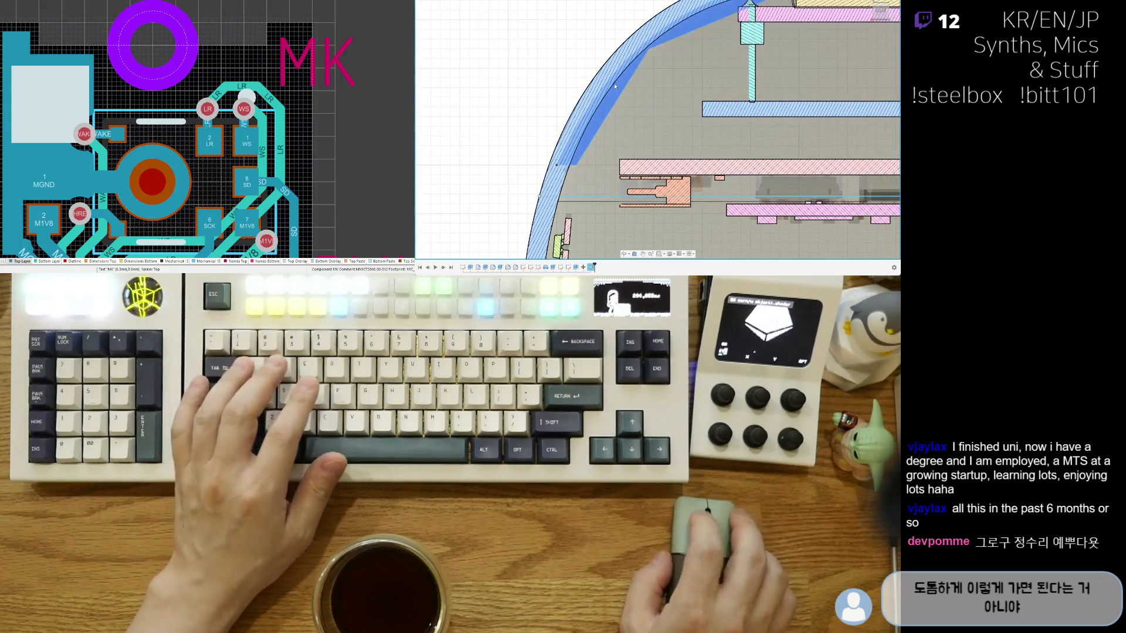
{"action": "scroll", "coordinate": [683, 87], "scroll_direction": "down", "scroll_amount": 2}
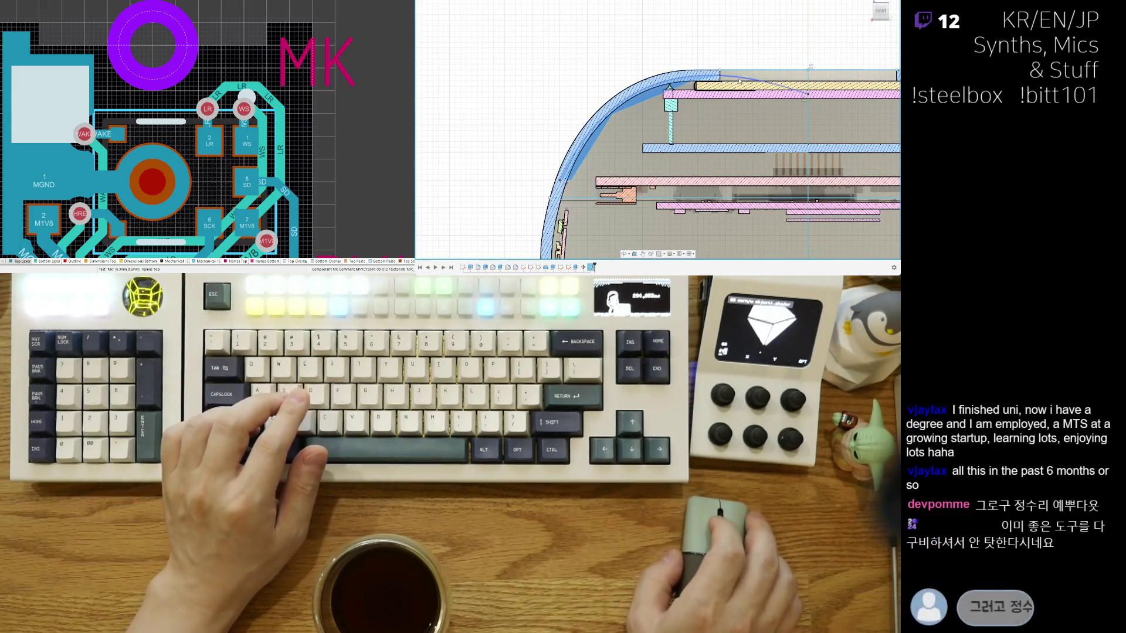
{"action": "scroll", "coordinate": [737, 83], "scroll_direction": "down", "scroll_amount": 2}
{"action": "scroll", "coordinate": [703, 80], "scroll_direction": "up", "scroll_amount": 1}
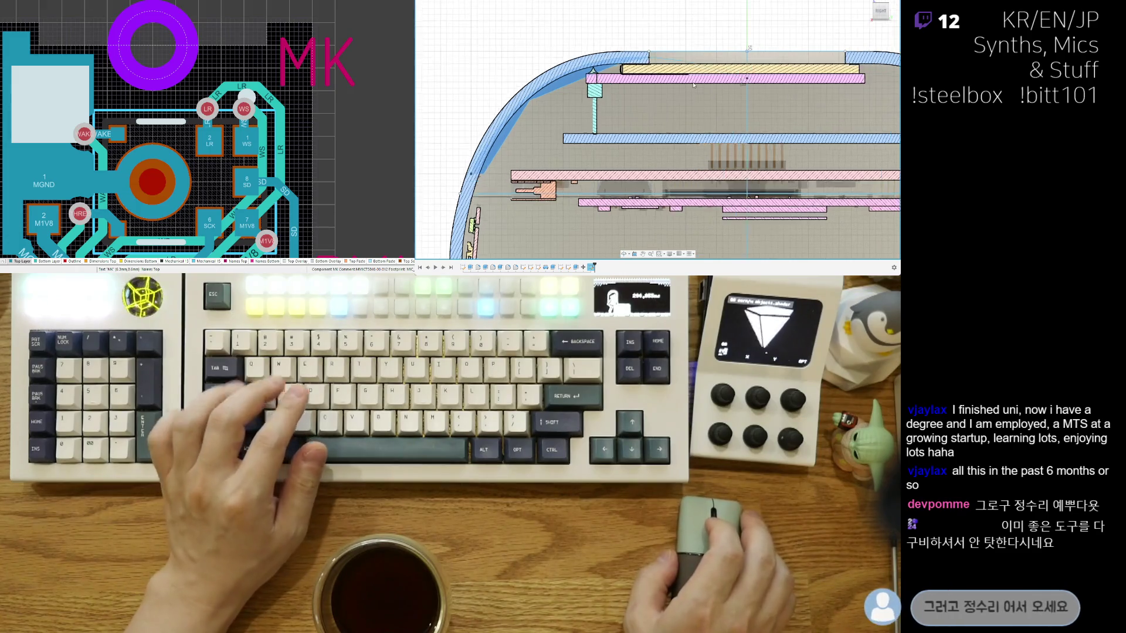
{"action": "scroll", "coordinate": [686, 80], "scroll_direction": "up", "scroll_amount": 1}
{"action": "scroll", "coordinate": [682, 77], "scroll_direction": "up", "scroll_amount": 1}
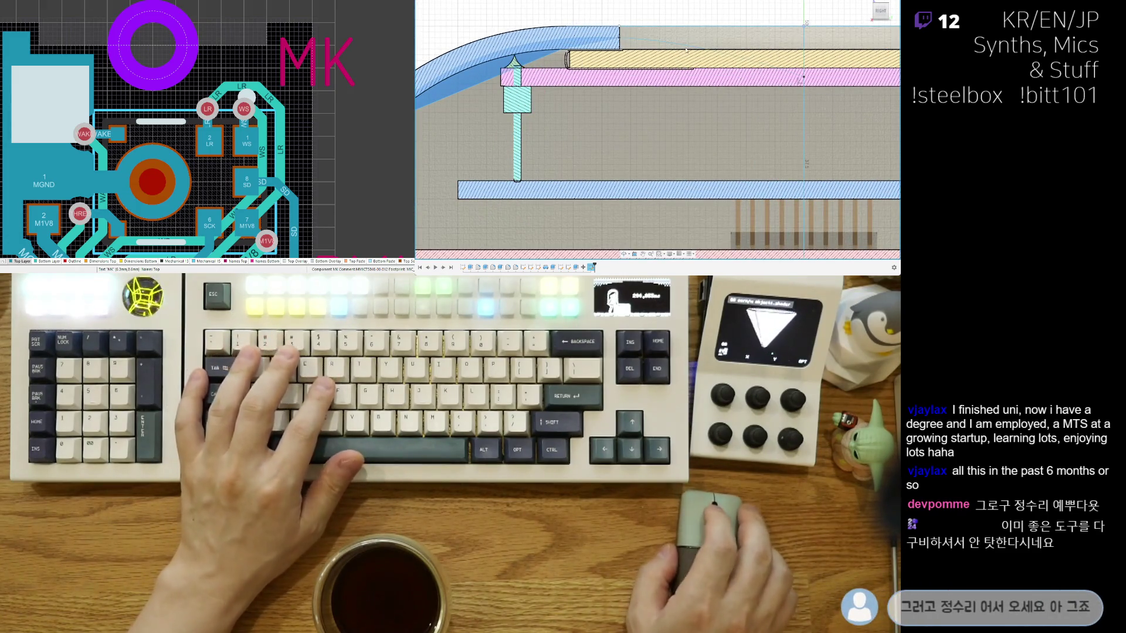
Step: Place the rim line's next point, then select the inner band of the blue shell to start the feature preview
{"action": "left_click", "coordinate": [693, 49]}
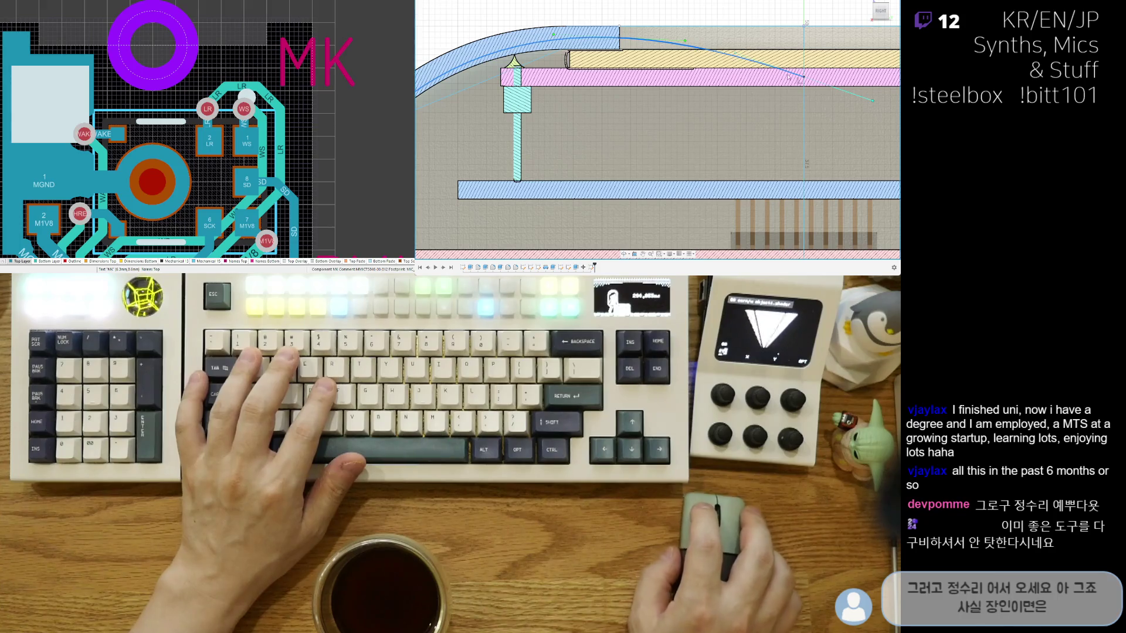
{"action": "middle_click_drag", "start_coordinate": [871, 100], "coordinate": [769, 99]}
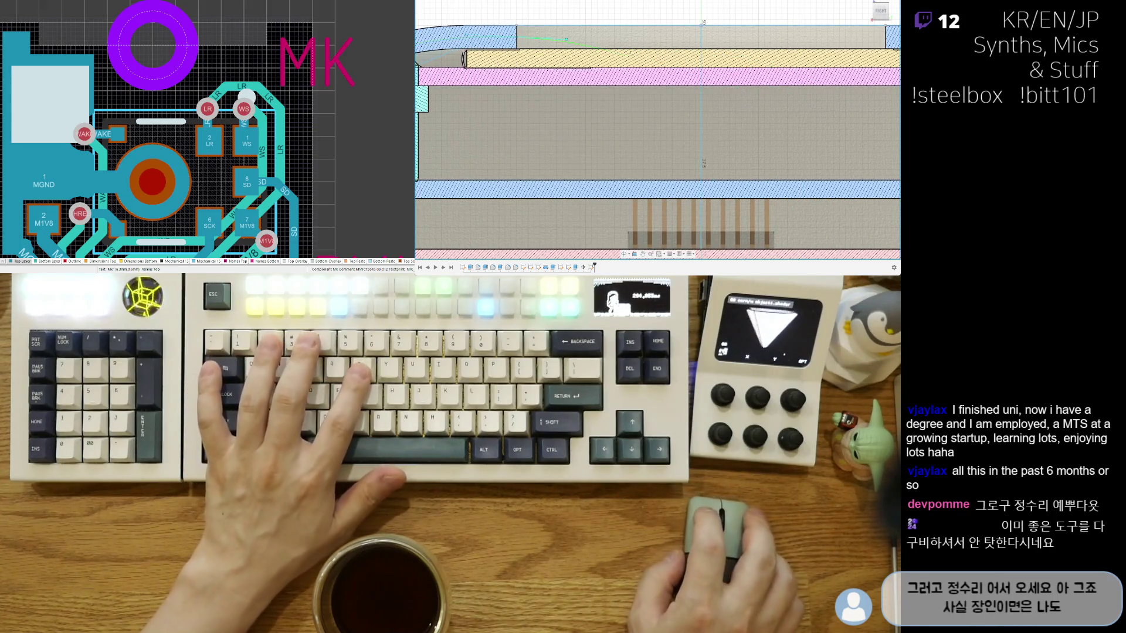
{"action": "scroll", "coordinate": [534, 41], "scroll_direction": "down", "scroll_amount": 3}
{"action": "scroll", "coordinate": [756, 34], "scroll_direction": "down", "scroll_amount": 2}
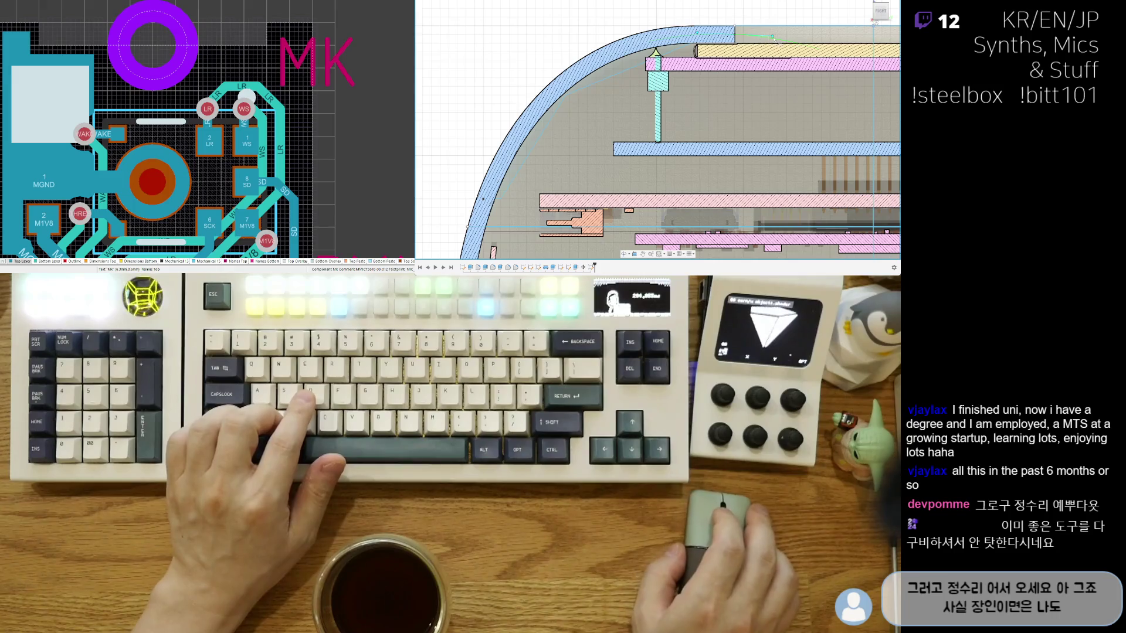
{"action": "middle_click_drag", "start_coordinate": [879, 81], "coordinate": [731, 112]}
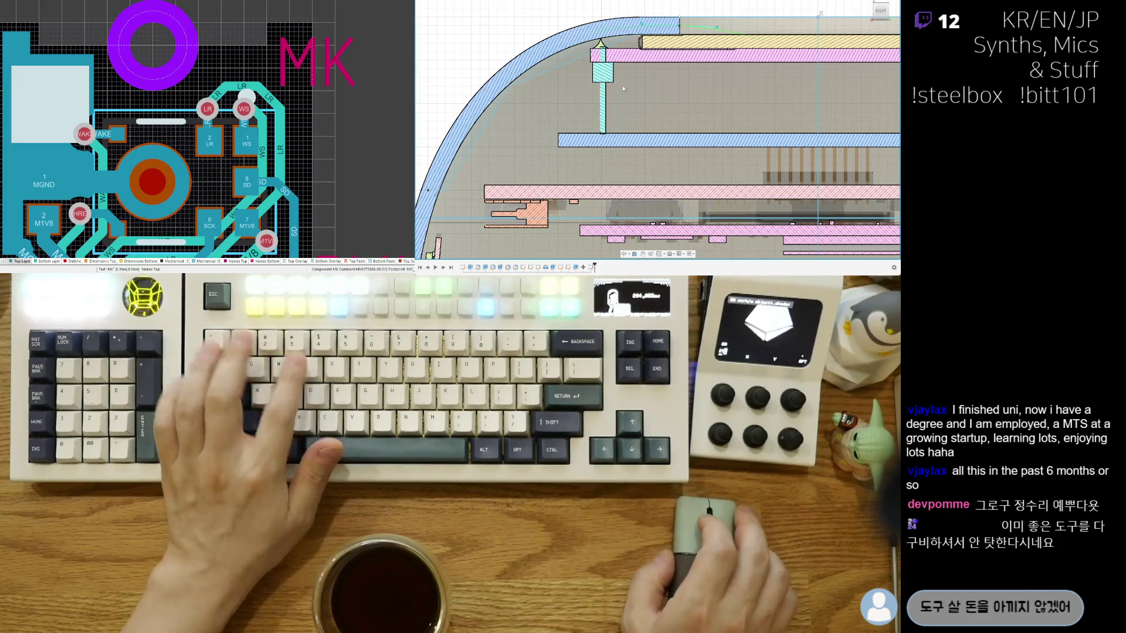
{"action": "middle_click_drag", "start_coordinate": [457, 100], "coordinate": [667, 56]}
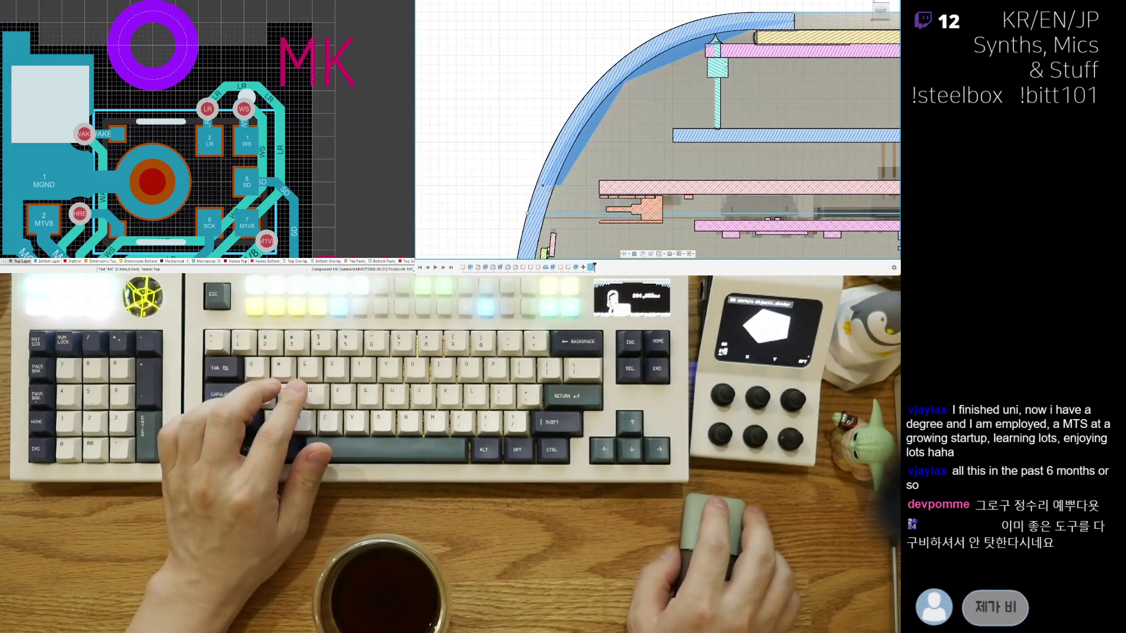
{"action": "left_click", "coordinate": [620, 116]}
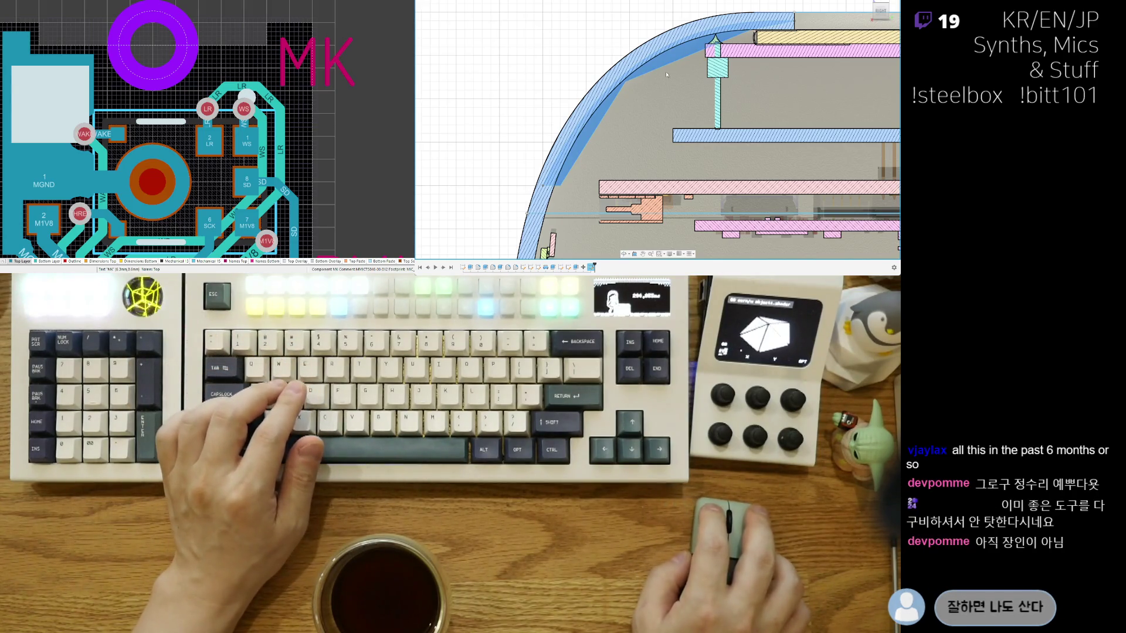
{"action": "scroll", "coordinate": [757, 105], "scroll_direction": "up", "scroll_amount": 2}
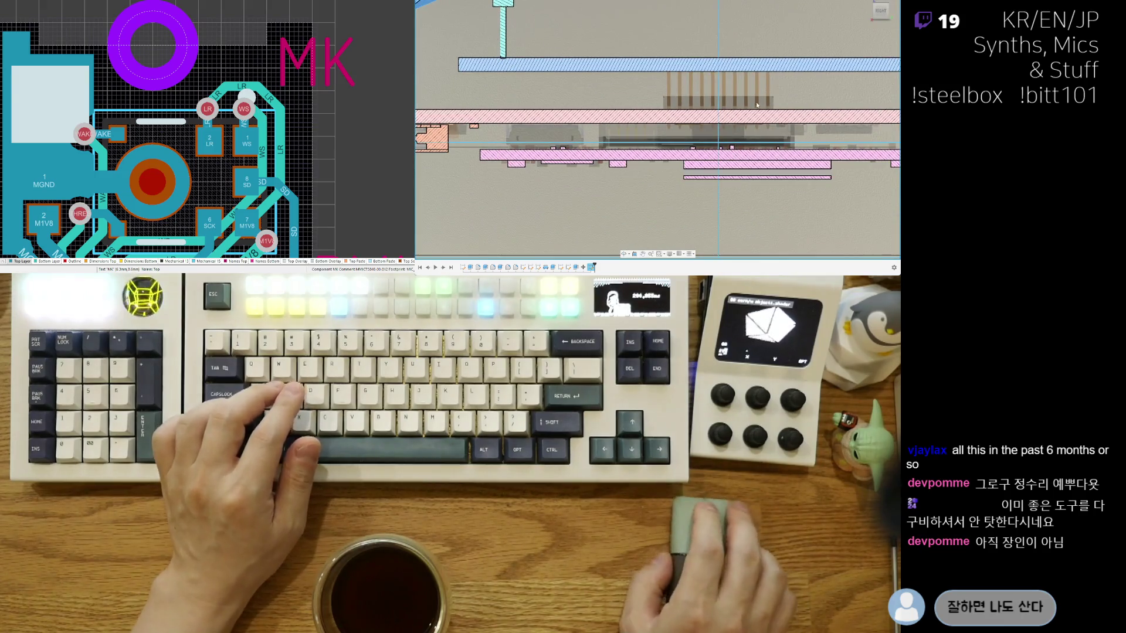
{"action": "scroll", "coordinate": [760, 96], "scroll_direction": "down", "scroll_amount": 4}
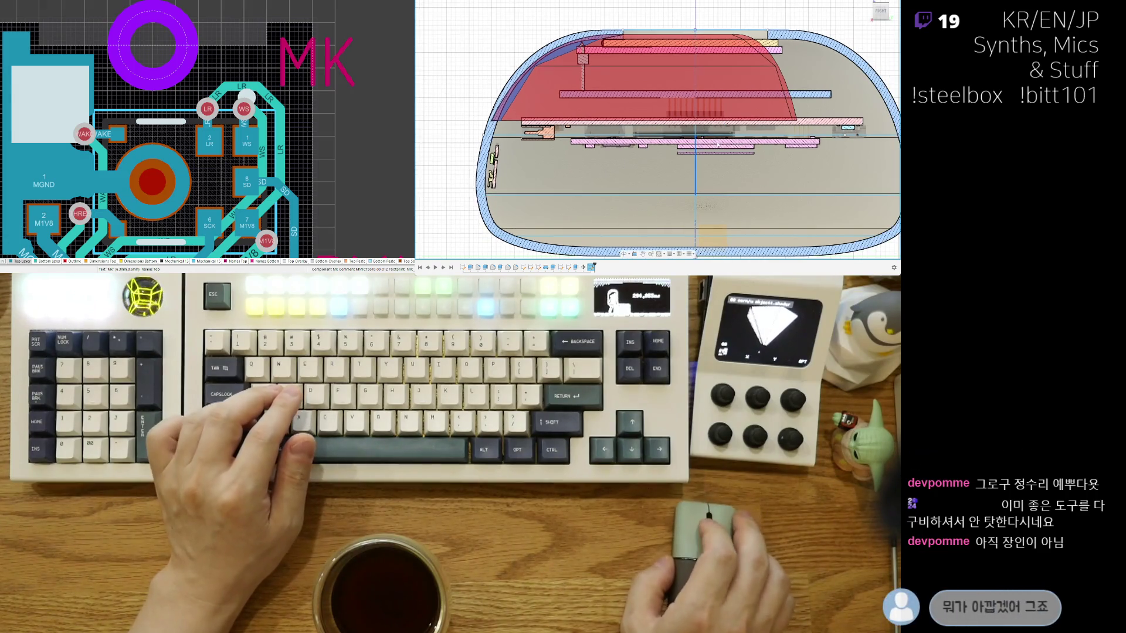
Step: Orbit from the side section into an angled 3-D view looking down on the shell and boards
{"action": "middle_click_drag", "start_coordinate": [705, 113], "coordinate": [723, 142], "text": "shift"}
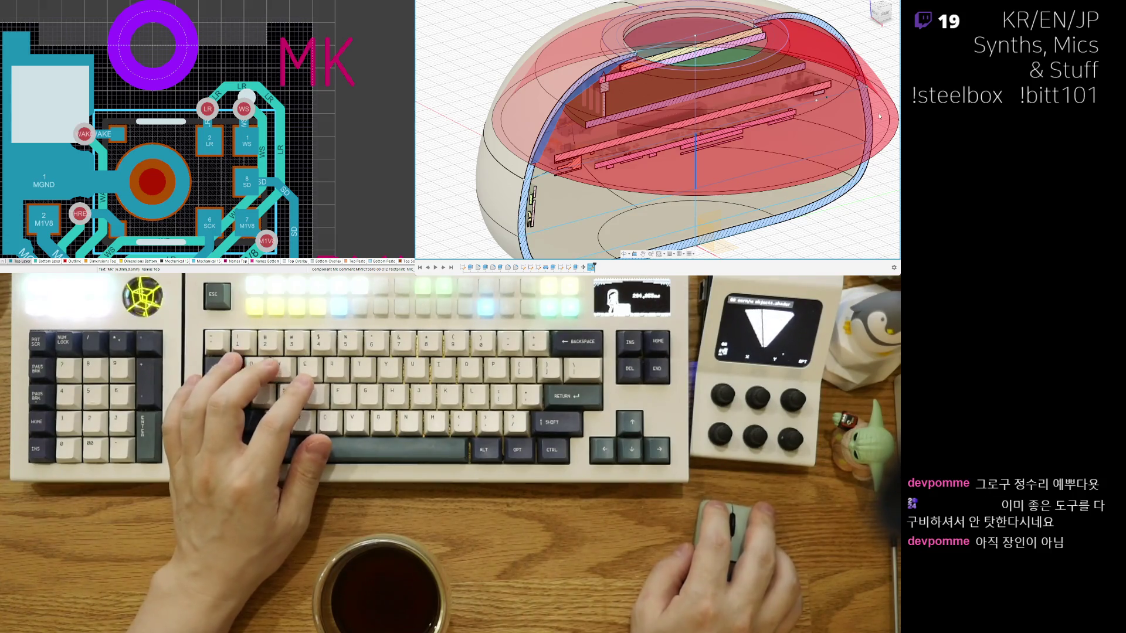
{"action": "middle_click_drag", "start_coordinate": [696, 176], "coordinate": [740, 222], "text": "shift"}
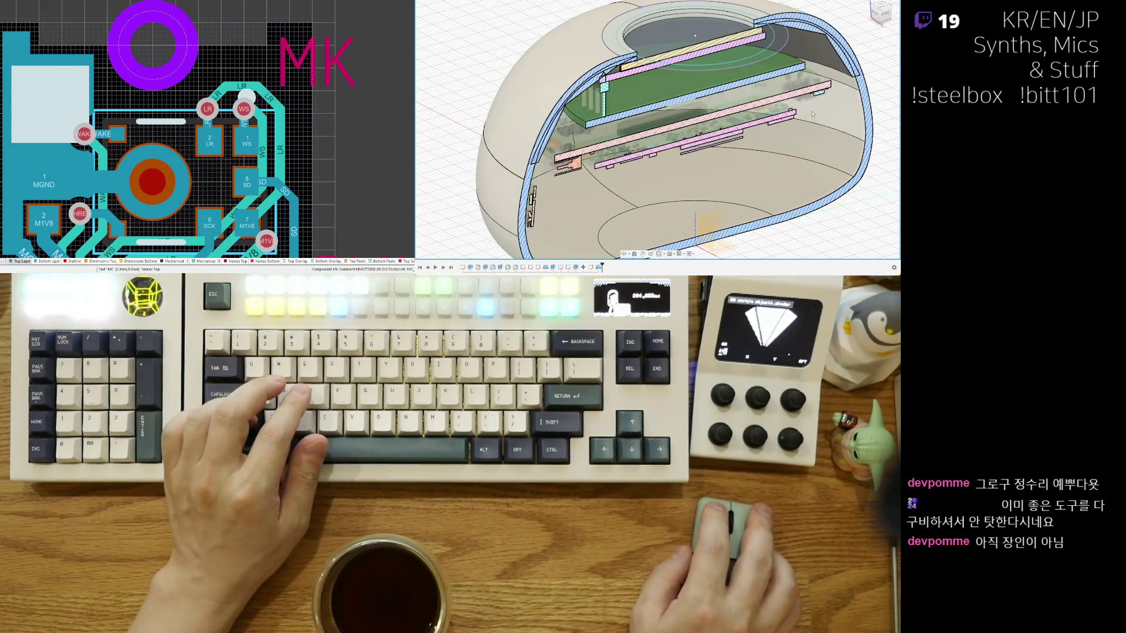
{"action": "scroll", "coordinate": [740, 222], "scroll_direction": "up", "scroll_amount": 3}
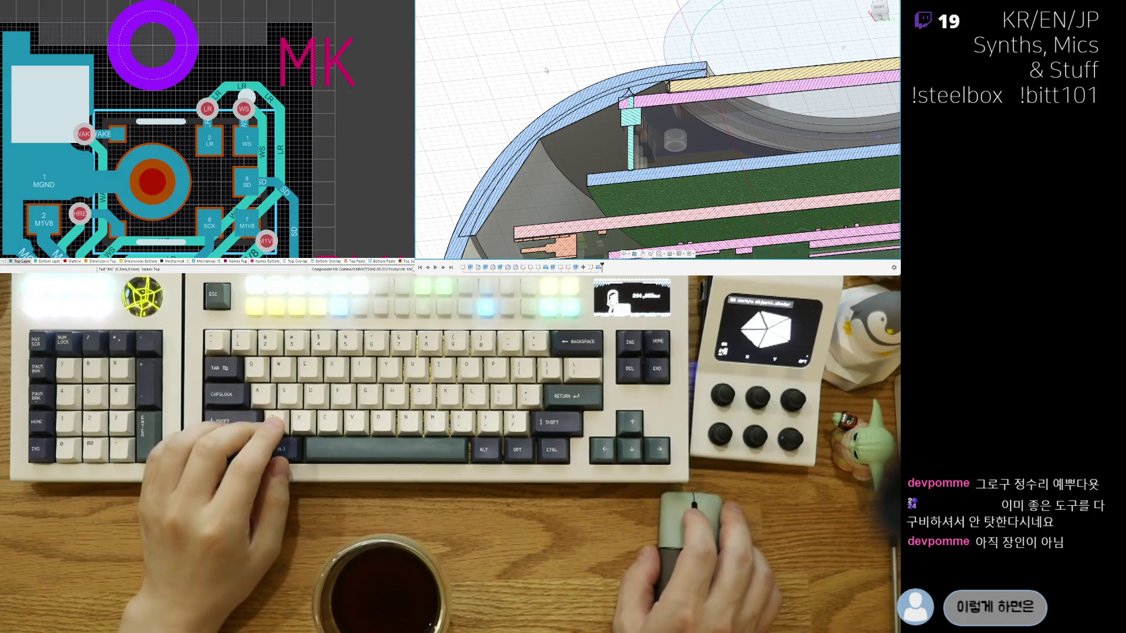
{"action": "middle_click_drag", "start_coordinate": [513, 74], "coordinate": [528, 53], "text": "shift"}
{"action": "scroll", "coordinate": [604, 75], "scroll_direction": "up", "scroll_amount": 3}
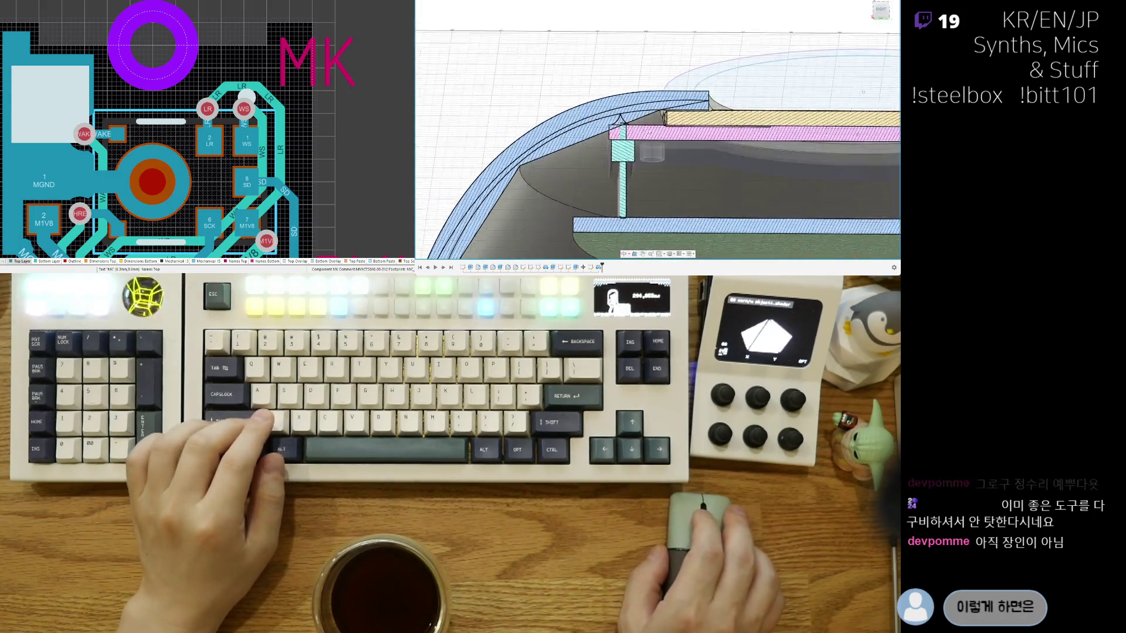
{"action": "mouse_move", "coordinate": [755, 86]}
{"action": "middle_mouse_down", "text": "shift"}
{"action": "mouse_move", "coordinate": [741, 126]}
{"action": "mouse_move", "coordinate": [661, 170]}
{"action": "middle_mouse_up", "text": "shift"}
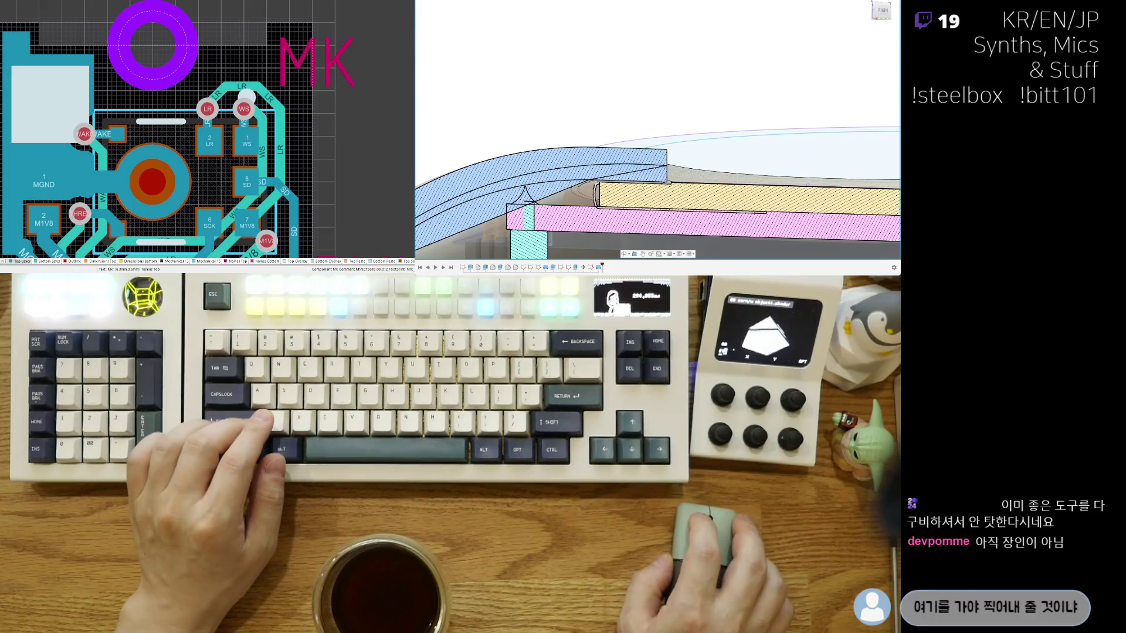
{"action": "mouse_move", "coordinate": [660, 193]}
{"action": "middle_mouse_down"}
{"action": "mouse_move", "coordinate": [639, 123]}
{"action": "mouse_move", "coordinate": [644, 133]}
{"action": "middle_mouse_up"}
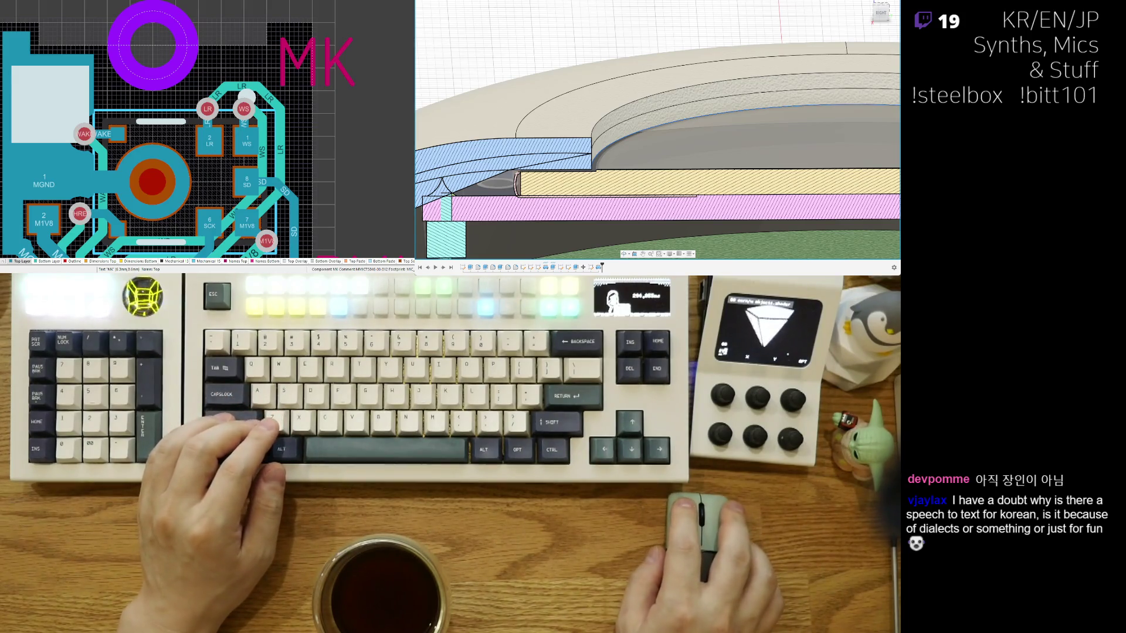
Step: Pick the curved rim edge for the fillet, clear an accidental whole-model selection, and select the lip's lower curved edge
{"action": "left_click", "coordinate": [669, 127]}
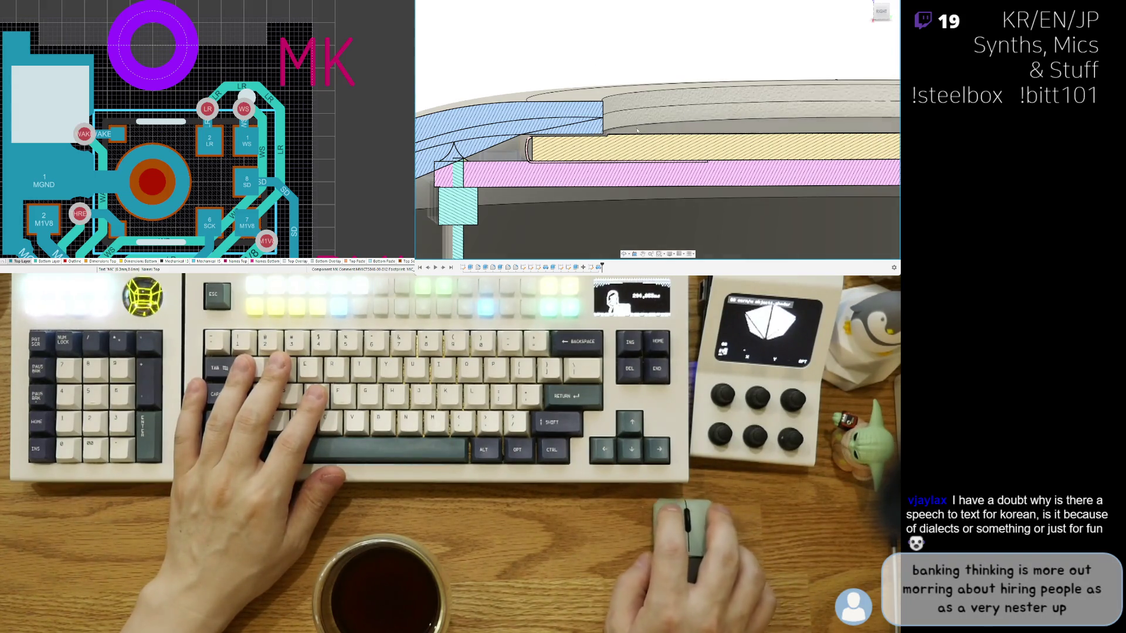
{"action": "scroll", "coordinate": [620, 129], "scroll_direction": "up", "scroll_amount": 2}
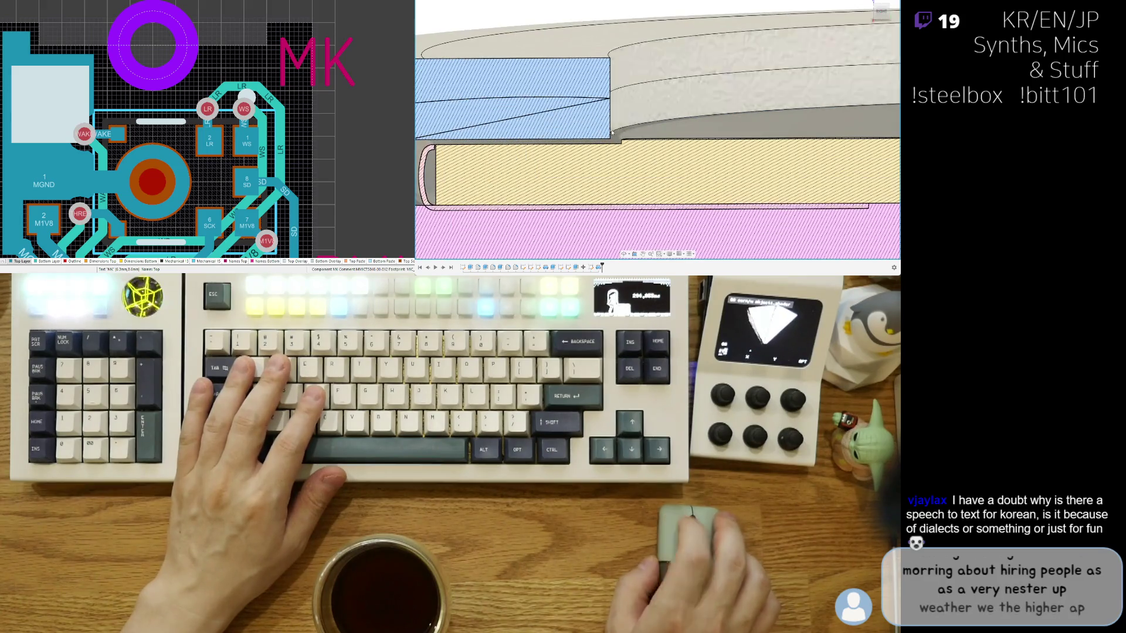
{"action": "scroll", "coordinate": [633, 49], "scroll_direction": "up", "scroll_amount": 1}
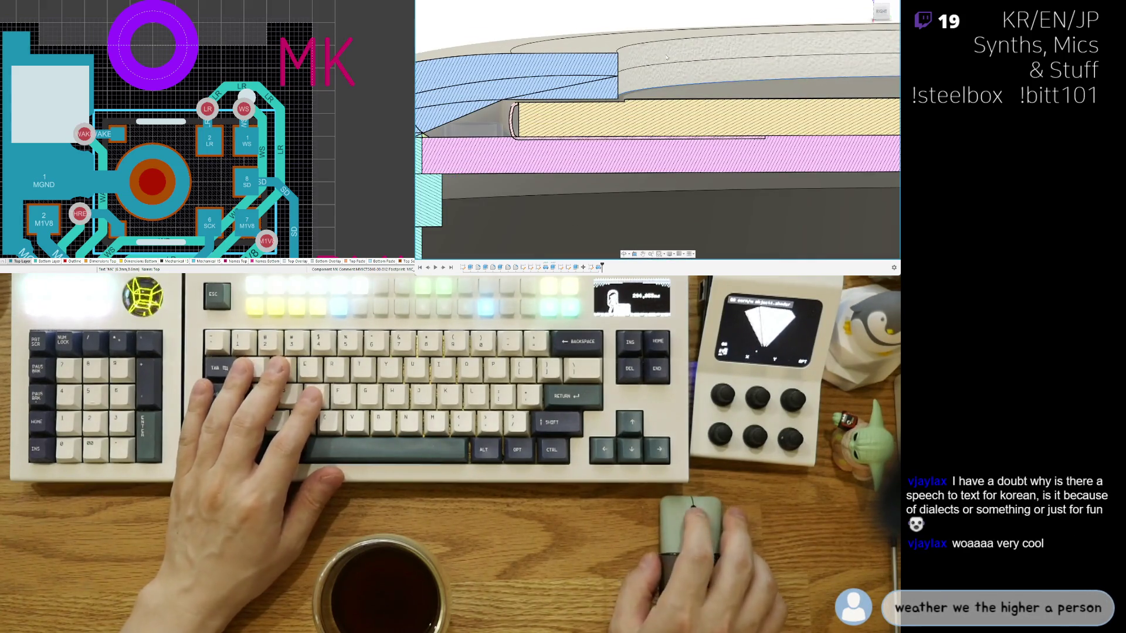
{"action": "middle_click_drag", "start_coordinate": [632, 48], "coordinate": [615, 72]}
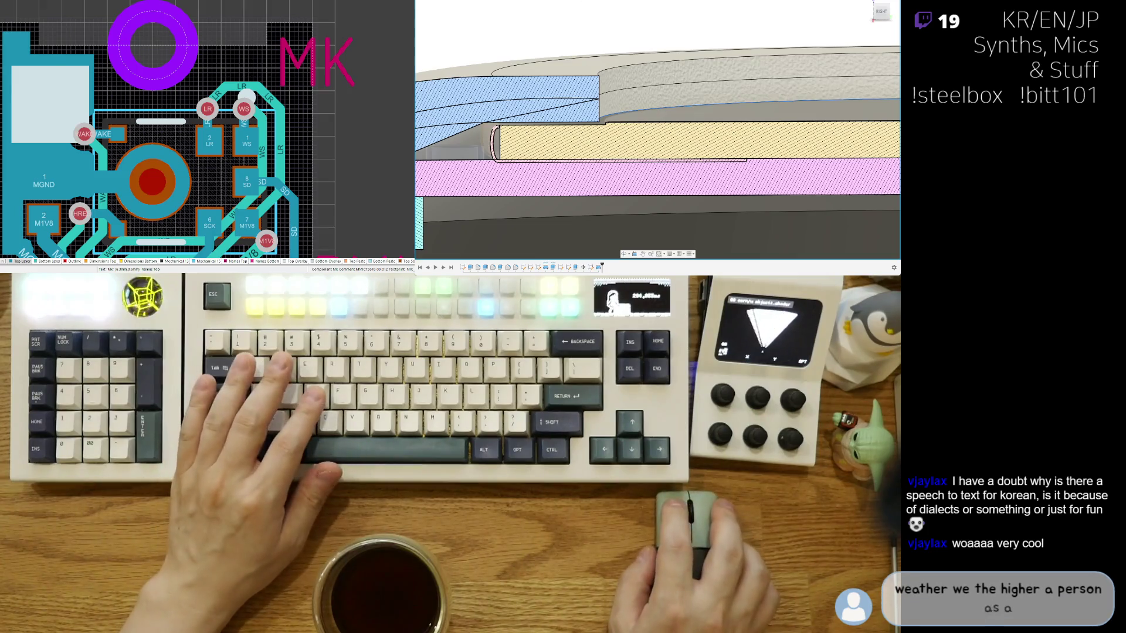
{"action": "scroll", "coordinate": [601, 148], "scroll_direction": "up", "scroll_amount": 1}
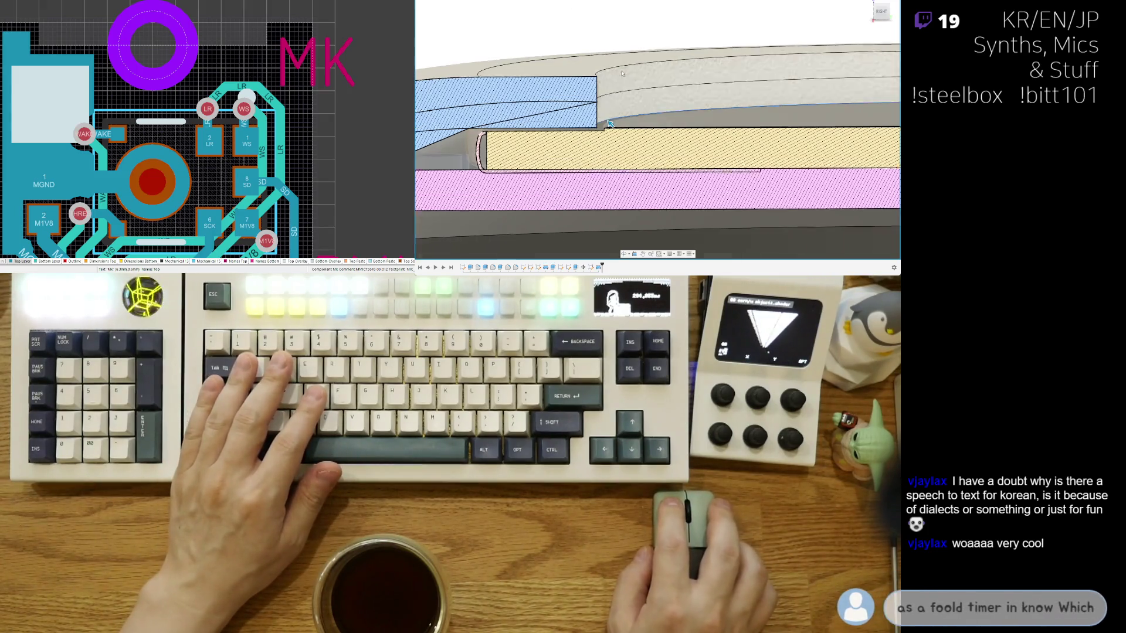
{"action": "scroll", "coordinate": [600, 148], "scroll_direction": "up", "scroll_amount": 1}
{"action": "left_click", "coordinate": [600, 149]}
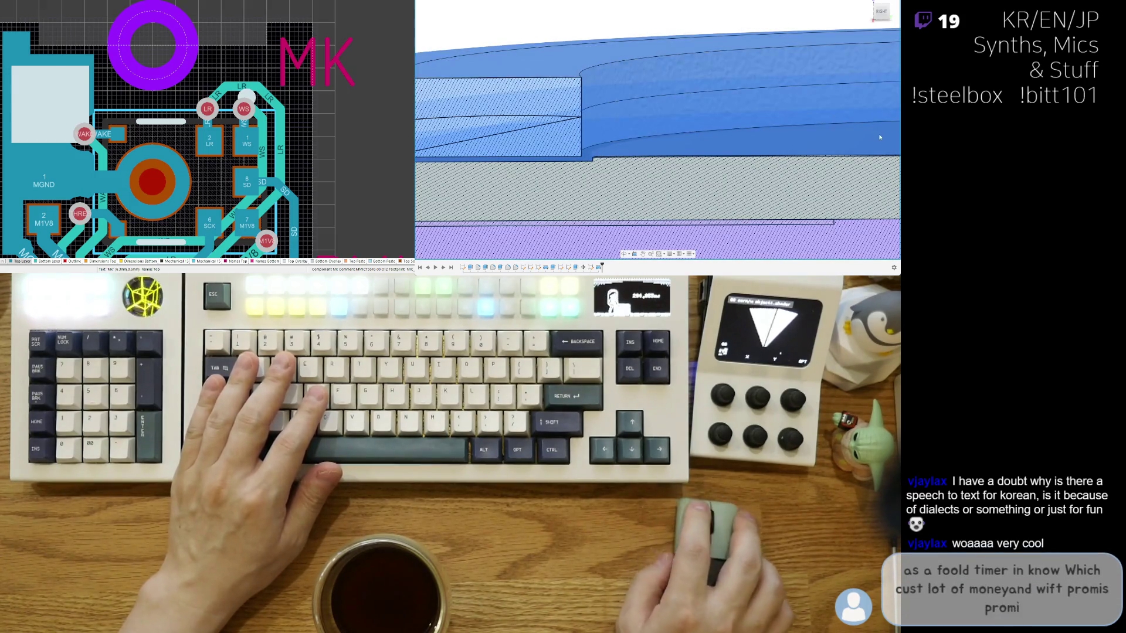
{"action": "key", "text": "Escape"}
{"action": "left_click", "coordinate": [717, 124]}
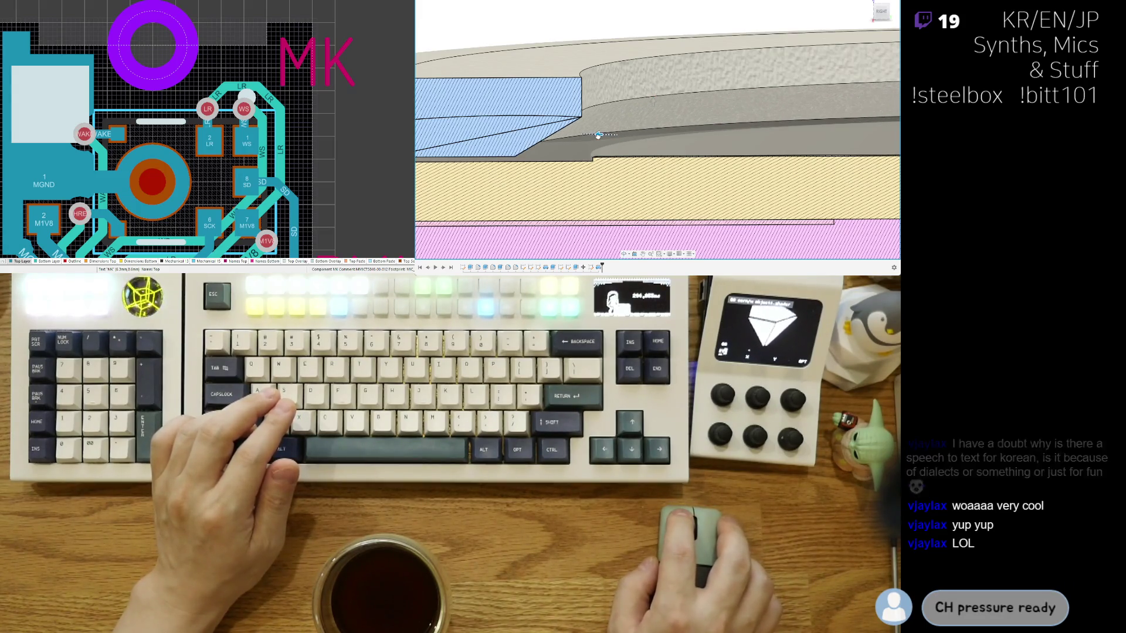
{"action": "scroll", "coordinate": [604, 117], "scroll_direction": "down", "scroll_amount": 3}
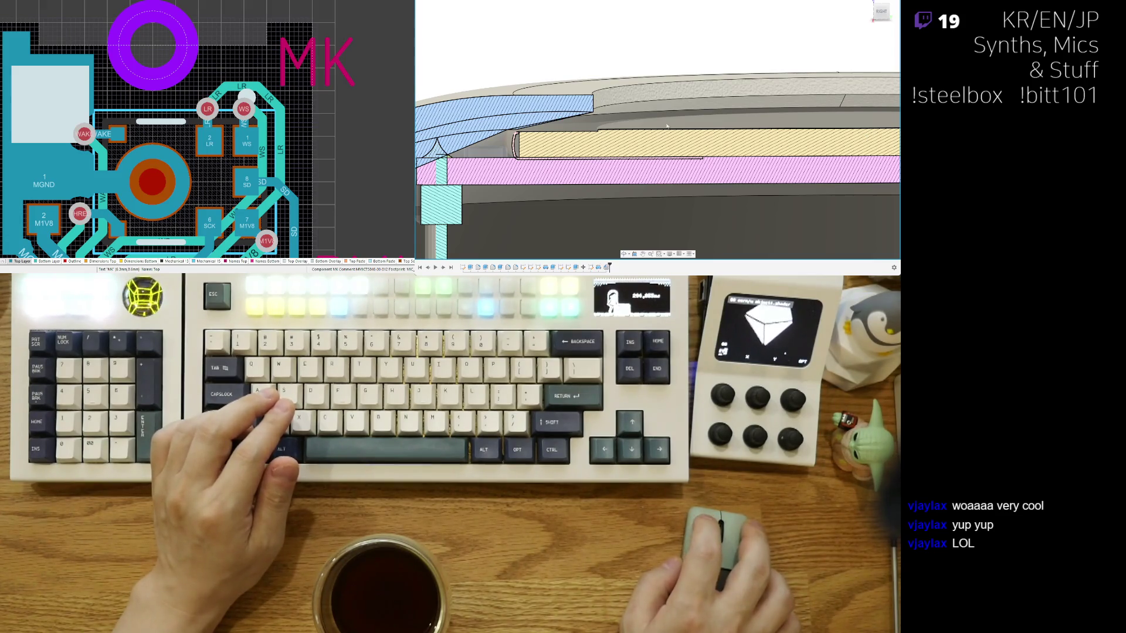
{"action": "scroll", "coordinate": [668, 126], "scroll_direction": "up", "scroll_amount": 2}
{"action": "scroll", "coordinate": [672, 106], "scroll_direction": "up", "scroll_amount": 2}
{"action": "scroll", "coordinate": [677, 89], "scroll_direction": "up", "scroll_amount": 2}
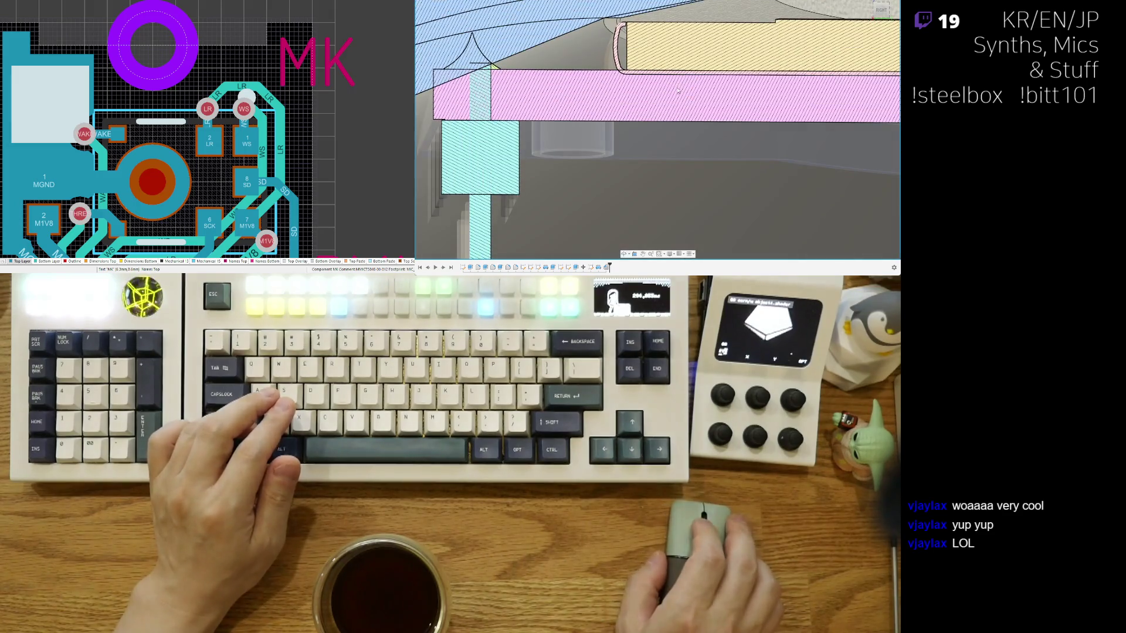
{"action": "scroll", "coordinate": [679, 90], "scroll_direction": "down", "scroll_amount": 2}
{"action": "scroll", "coordinate": [672, 105], "scroll_direction": "down", "scroll_amount": 2}
{"action": "scroll", "coordinate": [667, 124], "scroll_direction": "down", "scroll_amount": 2}
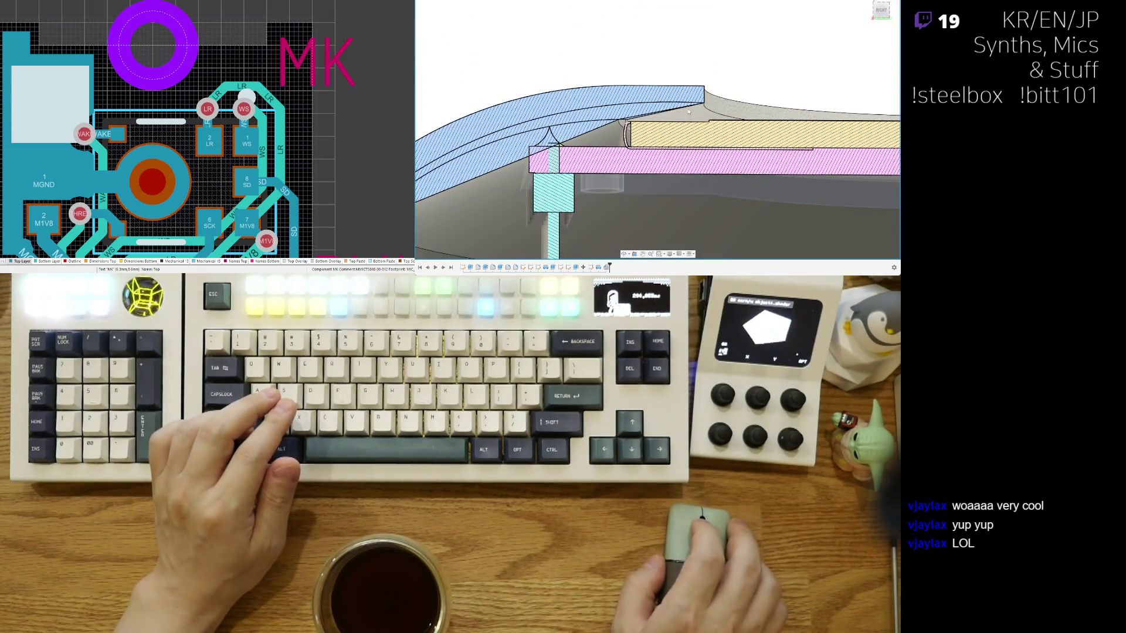
{"action": "scroll", "coordinate": [689, 113], "scroll_direction": "down", "scroll_amount": 2}
{"action": "mouse_move", "coordinate": [689, 112]}
{"action": "middle_mouse_down", "text": "shift"}
{"action": "mouse_move", "coordinate": [719, 101]}
{"action": "mouse_move", "coordinate": [662, 95]}
{"action": "middle_mouse_up", "text": "shift"}
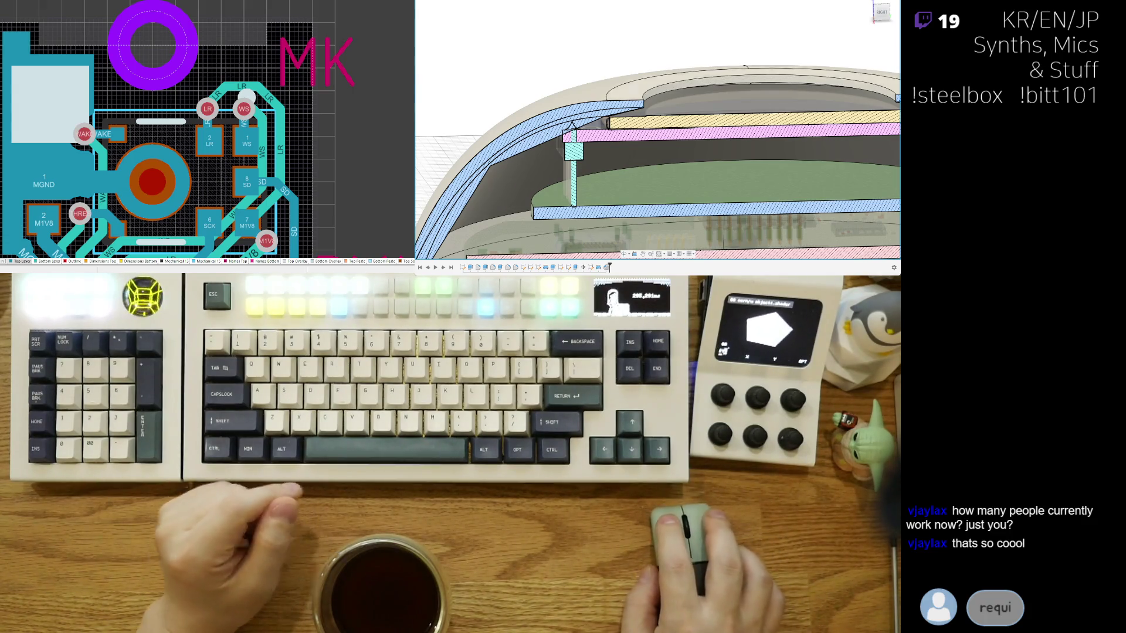
Step: Orbit the section to a side-on view showing the parts below the rim
{"action": "middle_click_drag", "start_coordinate": [660, 149], "coordinate": [687, 132]}
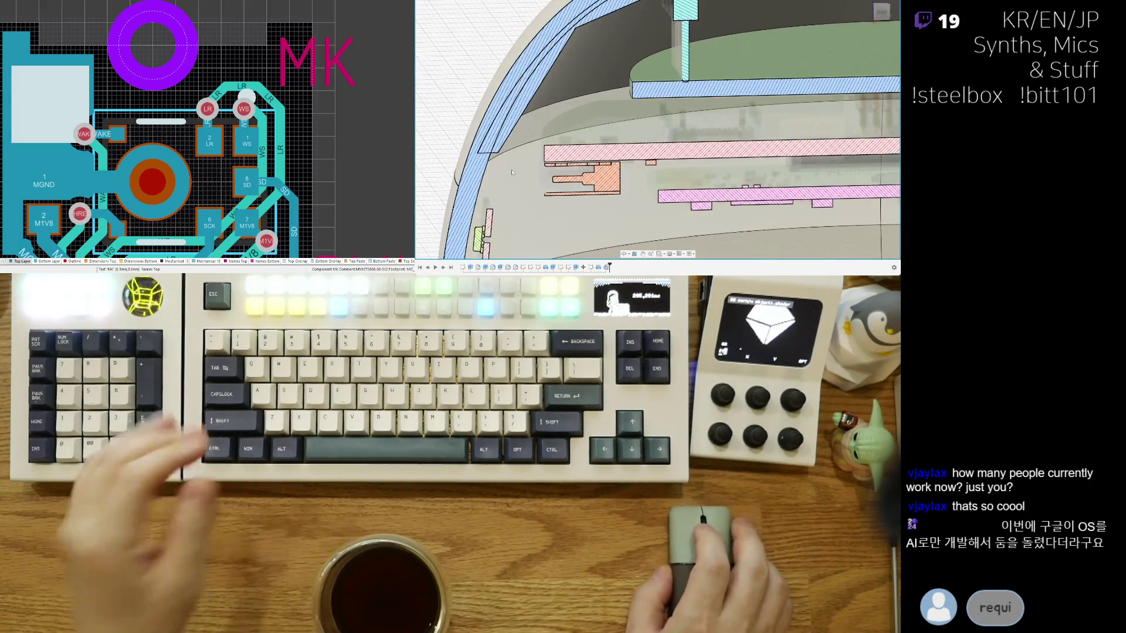
{"action": "scroll", "coordinate": [571, 159], "scroll_direction": "up", "scroll_amount": 3}
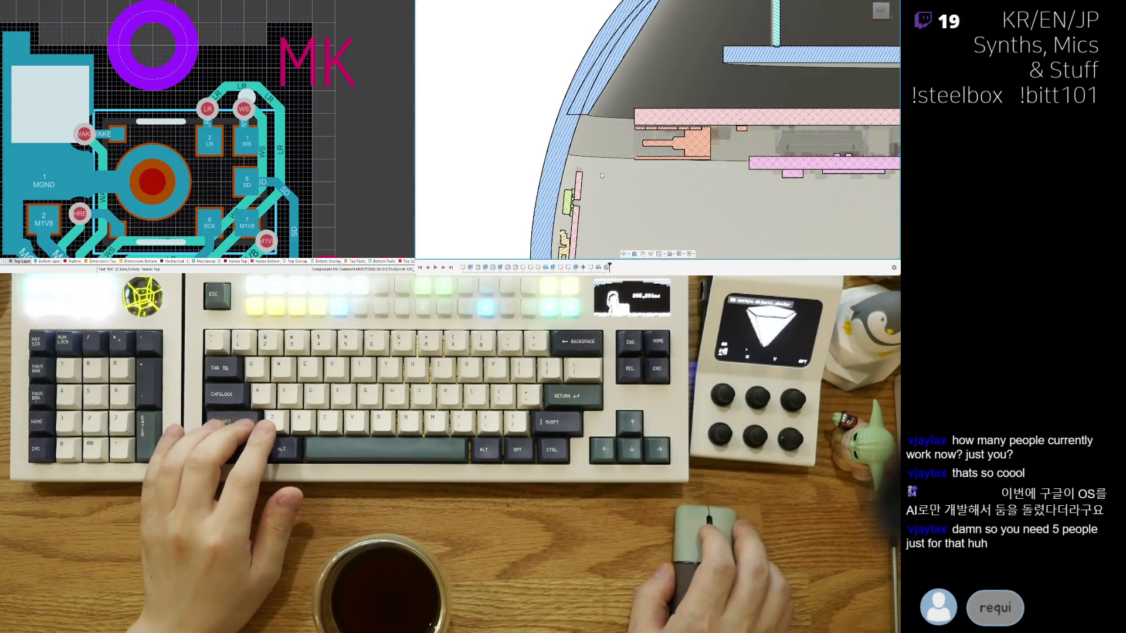
{"action": "mouse_move", "coordinate": [647, 151]}
{"action": "middle_mouse_down", "text": "shift"}
{"action": "mouse_move", "coordinate": [700, 154]}
{"action": "mouse_move", "coordinate": [727, 187]}
{"action": "middle_mouse_up", "text": "shift"}
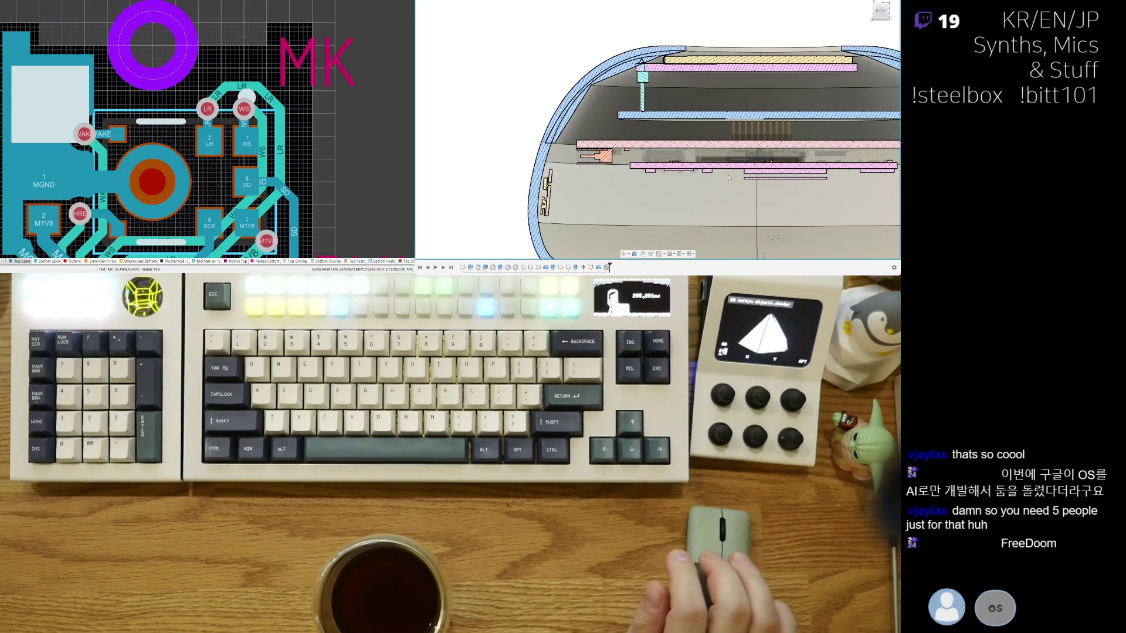
{"action": "scroll", "coordinate": [586, 99], "scroll_direction": "up", "scroll_amount": 2}
{"action": "scroll", "coordinate": [586, 99], "scroll_direction": "up", "scroll_amount": 2}
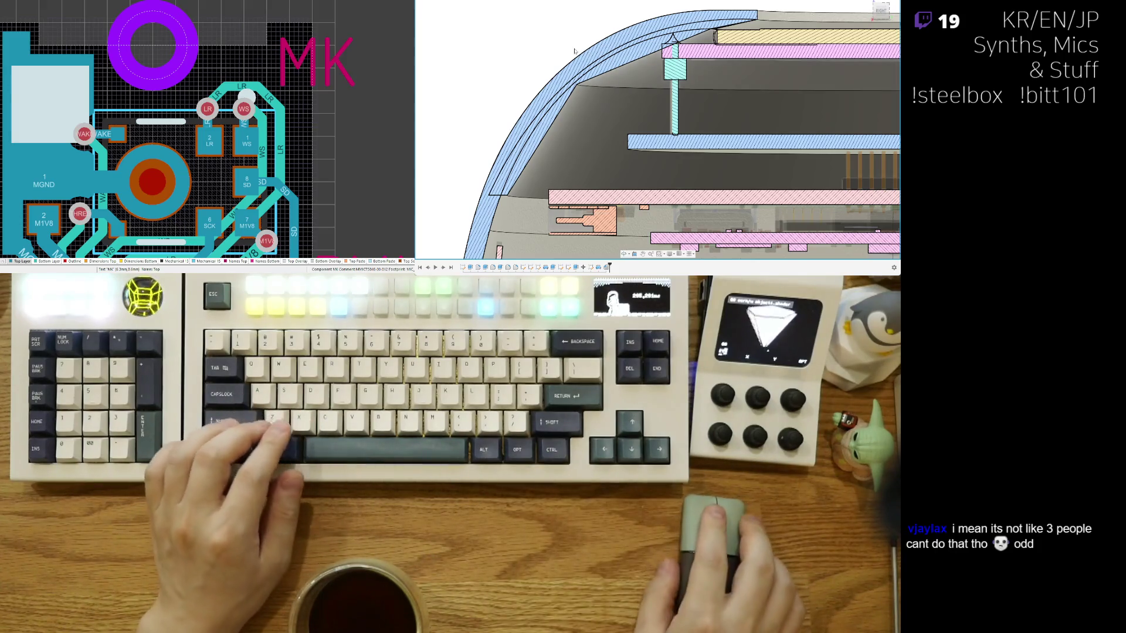
{"action": "scroll", "coordinate": [574, 51], "scroll_direction": "down", "scroll_amount": 3}
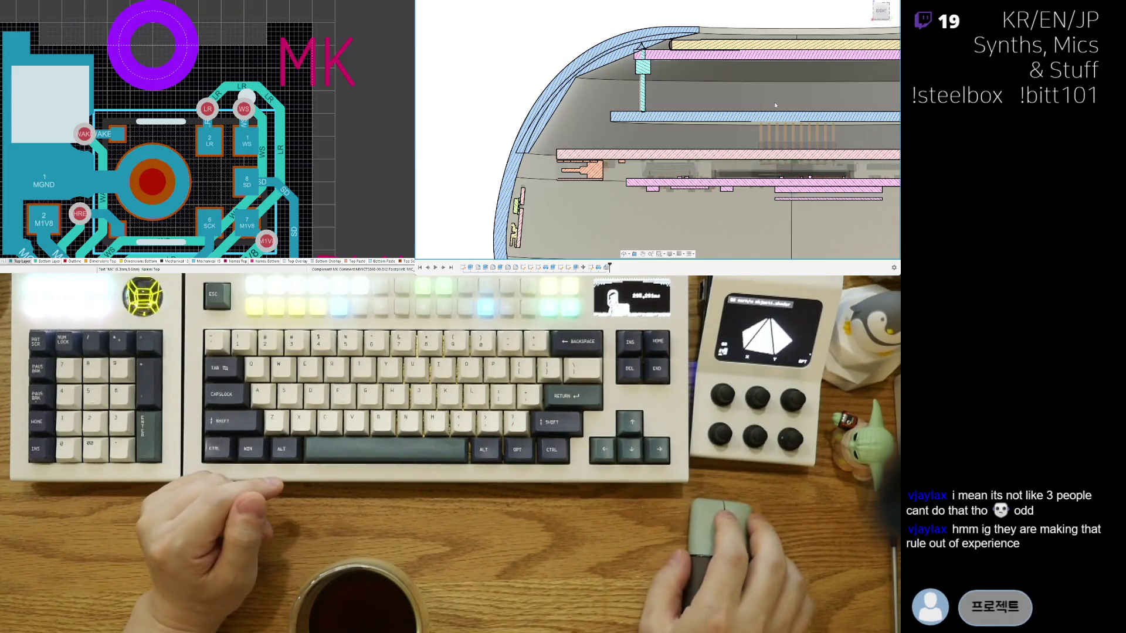
{"action": "scroll", "coordinate": [616, 97], "scroll_direction": "up", "scroll_amount": 2}
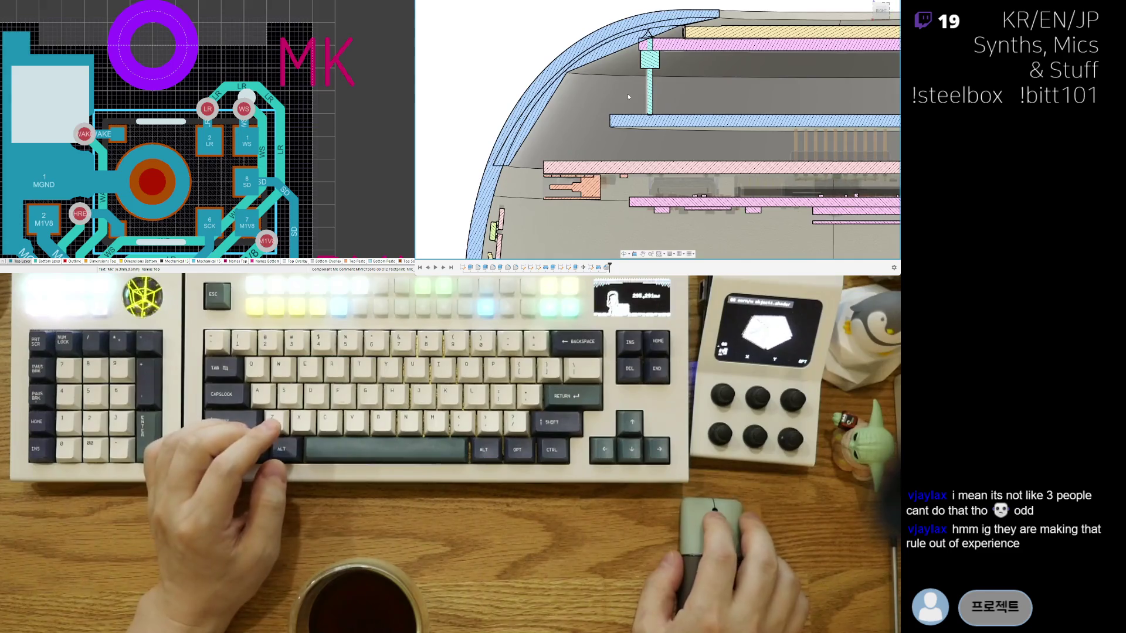
Step: Pan around the shell's upper-left curve, then tilt the section into an angled overview
{"action": "middle_click_drag", "start_coordinate": [763, 102], "coordinate": [665, 158]}
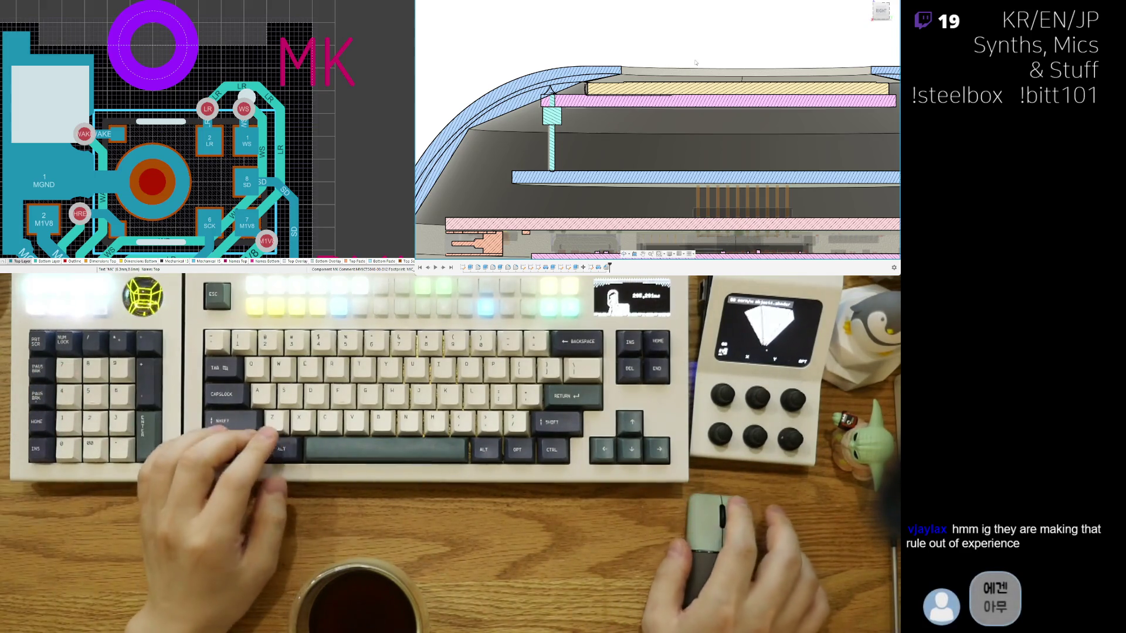
{"action": "scroll", "coordinate": [690, 63], "scroll_direction": "down", "scroll_amount": 2}
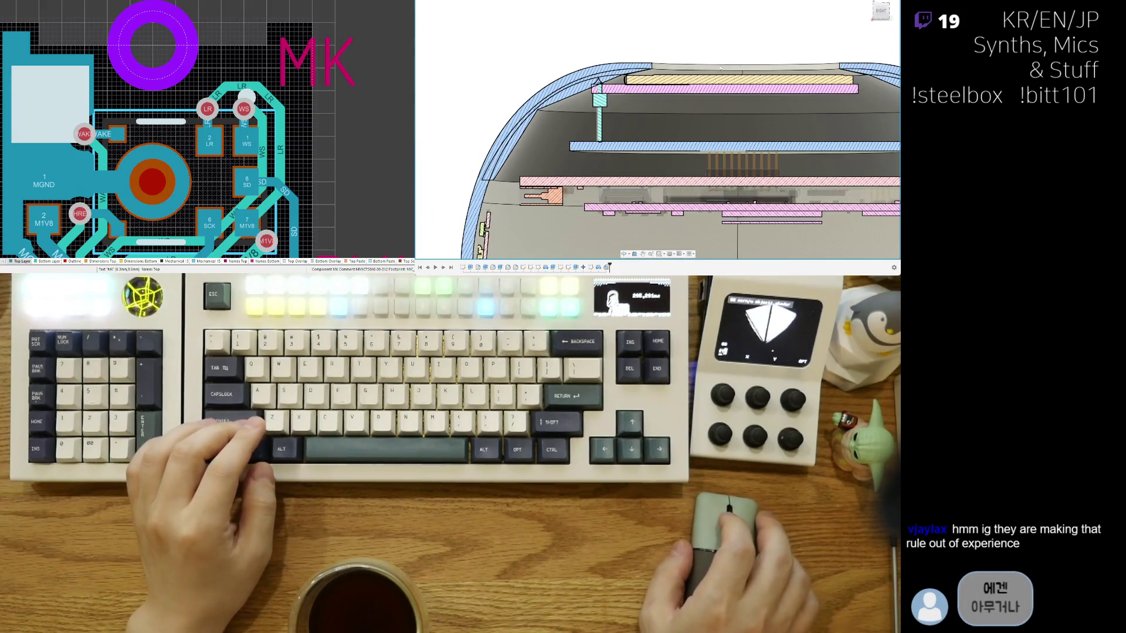
{"action": "scroll", "coordinate": [649, 61], "scroll_direction": "up", "scroll_amount": 2}
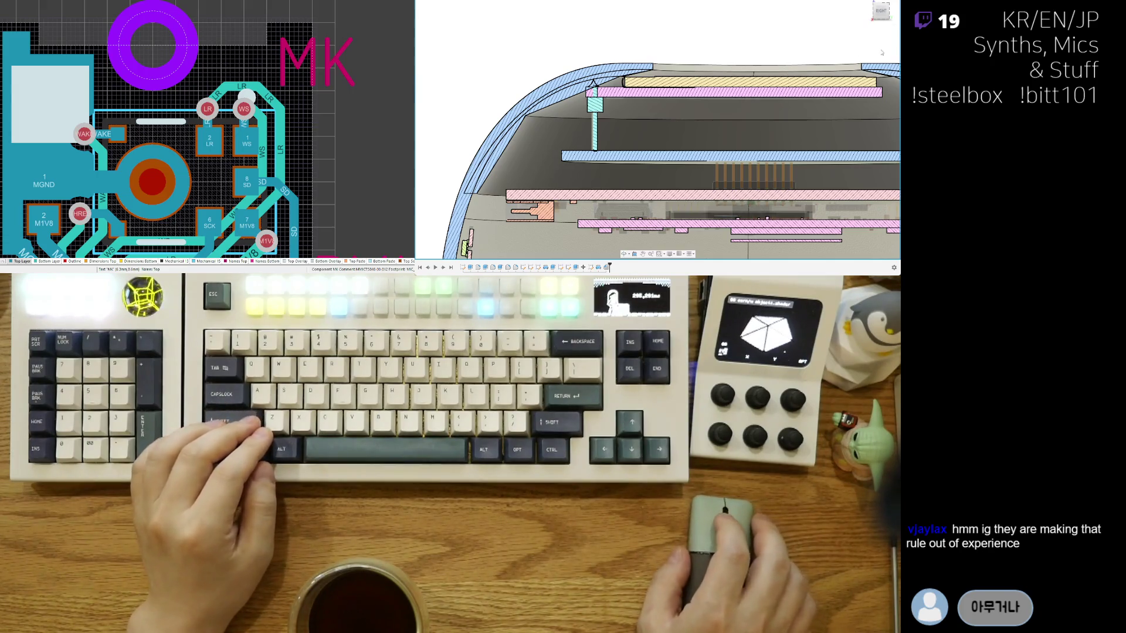
{"action": "scroll", "coordinate": [602, 94], "scroll_direction": "up", "scroll_amount": 2}
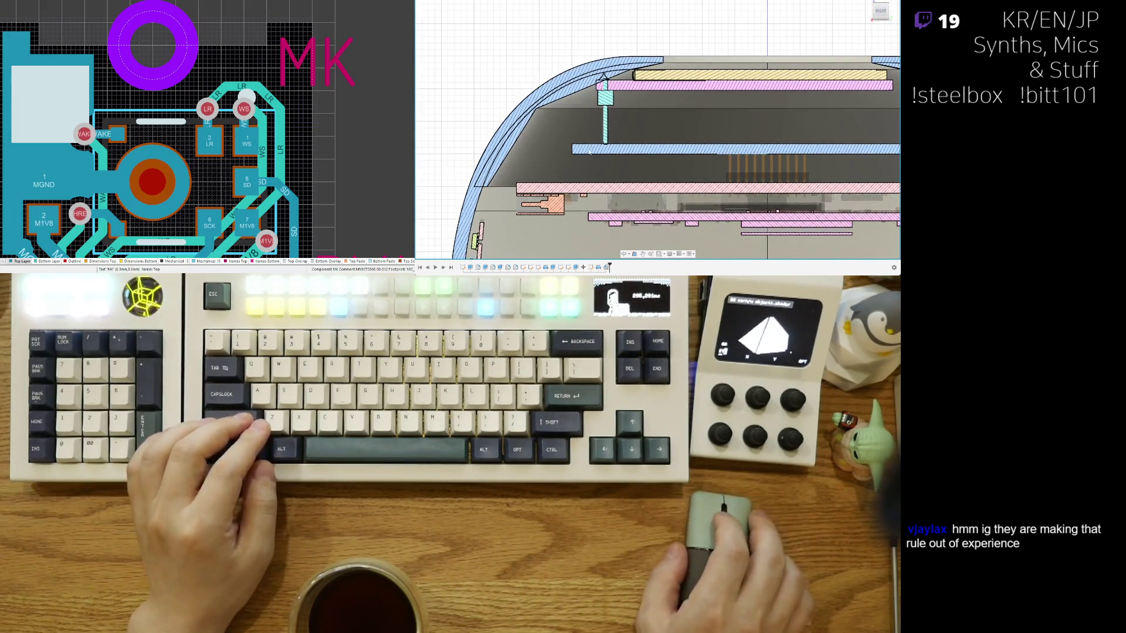
{"action": "middle_click_drag", "start_coordinate": [602, 95], "coordinate": [620, 128]}
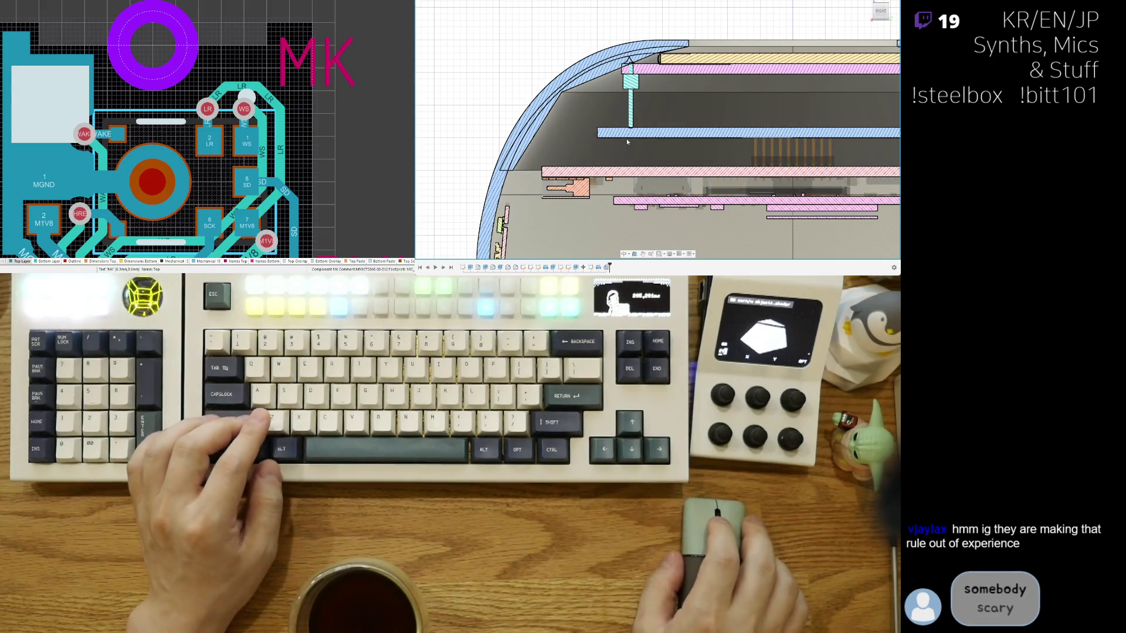
{"action": "scroll", "coordinate": [644, 140], "scroll_direction": "down", "scroll_amount": 2}
{"action": "scroll", "coordinate": [578, 167], "scroll_direction": "down", "scroll_amount": 2}
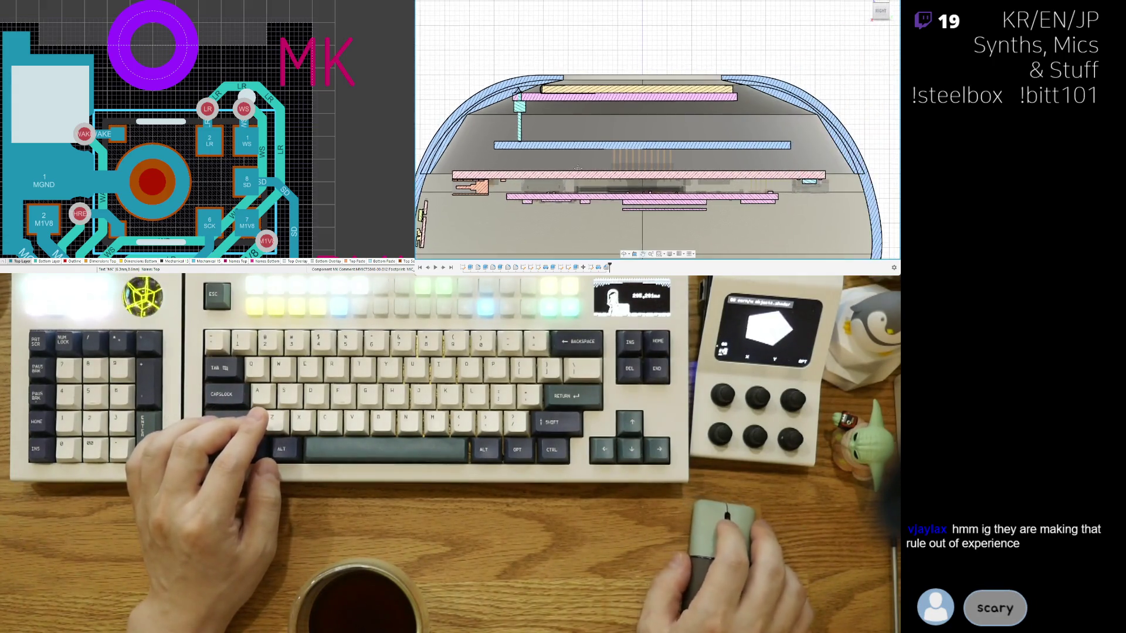
{"action": "mouse_move", "coordinate": [705, 154]}
{"action": "middle_mouse_down", "text": "shift"}
{"action": "mouse_move", "coordinate": [747, 158]}
{"action": "mouse_move", "coordinate": [808, 133]}
{"action": "middle_mouse_up", "text": "shift"}
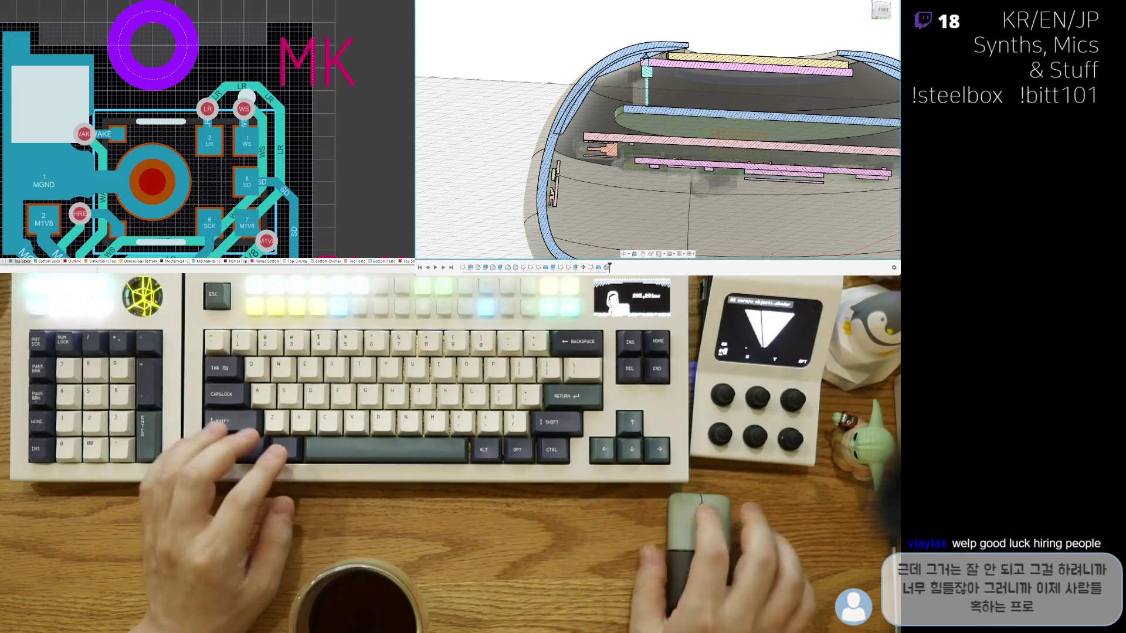
Step: Orbit around the shell section, then face it straight on and zoom onto the upper-left rim
{"action": "middle_click_drag", "start_coordinate": [554, 106], "coordinate": [568, 88], "text": "shift"}
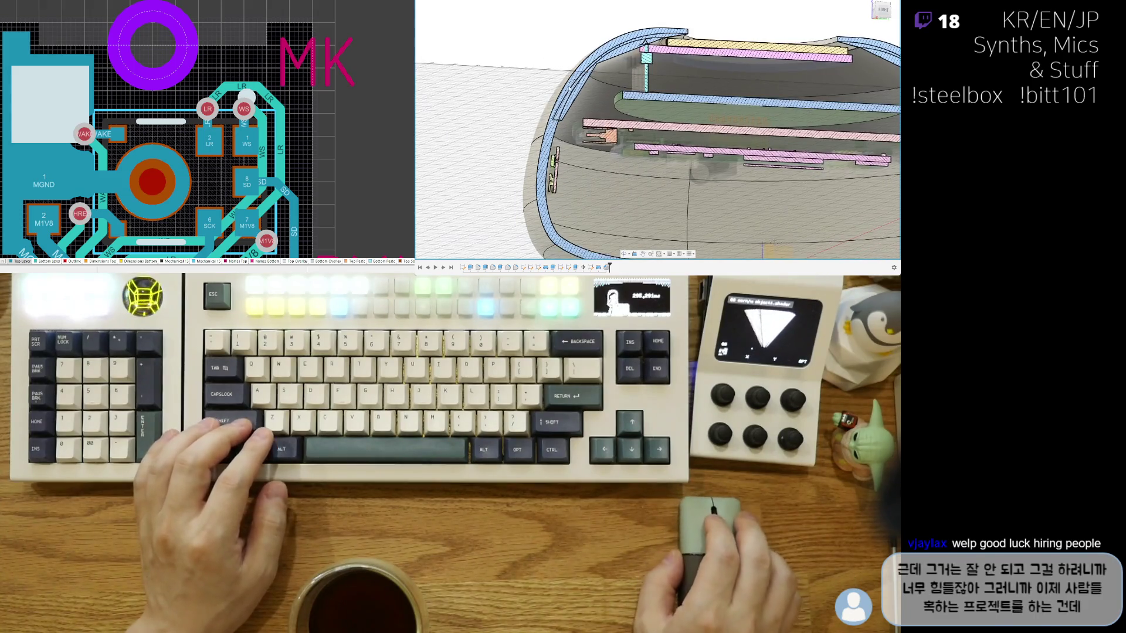
{"action": "scroll", "coordinate": [590, 97], "scroll_direction": "up", "scroll_amount": 3}
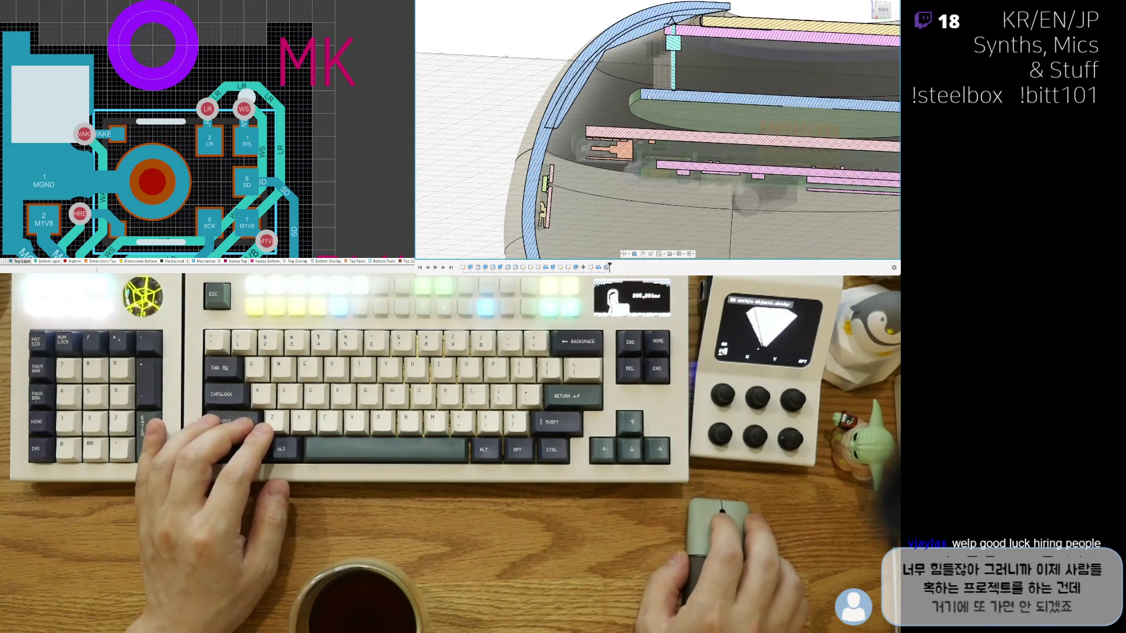
{"action": "middle_click_drag", "start_coordinate": [671, 21], "coordinate": [666, 168], "text": "shift"}
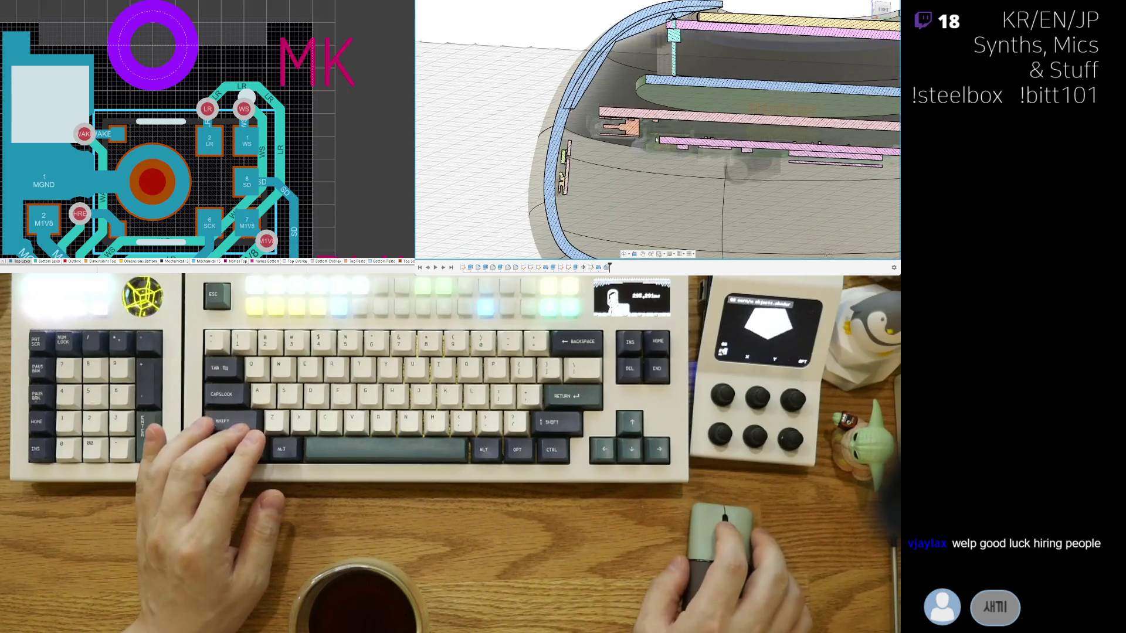
{"action": "scroll", "coordinate": [617, 121], "scroll_direction": "up", "scroll_amount": 3}
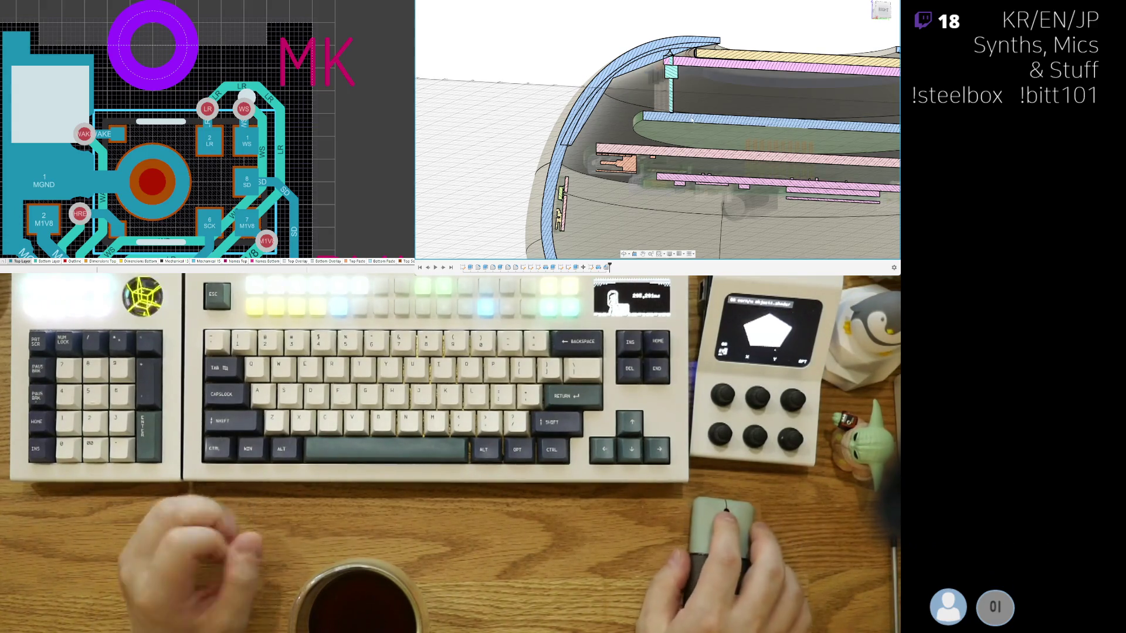
{"action": "middle_click_drag", "start_coordinate": [619, 109], "coordinate": [728, 183], "text": "shift"}
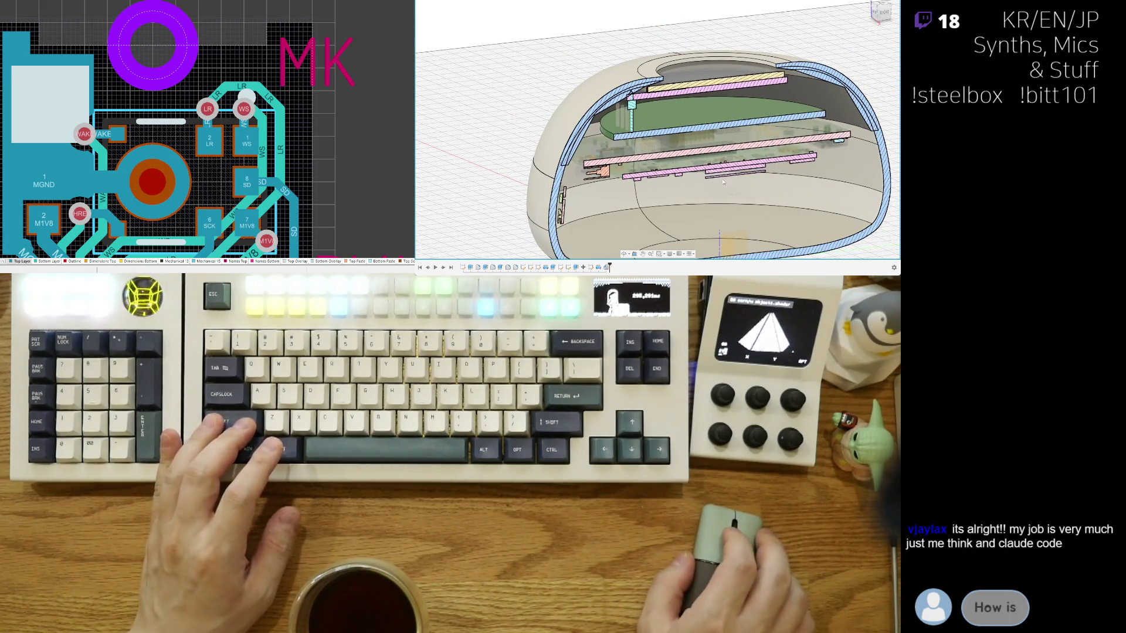
{"action": "mouse_move", "coordinate": [633, 184]}
{"action": "middle_mouse_down"}
{"action": "mouse_move", "coordinate": [745, 182]}
{"action": "mouse_move", "coordinate": [737, 173]}
{"action": "mouse_move", "coordinate": [772, 93]}
{"action": "middle_mouse_up"}
{"action": "middle_click_drag", "start_coordinate": [699, 83], "coordinate": [686, 88], "text": "shift"}
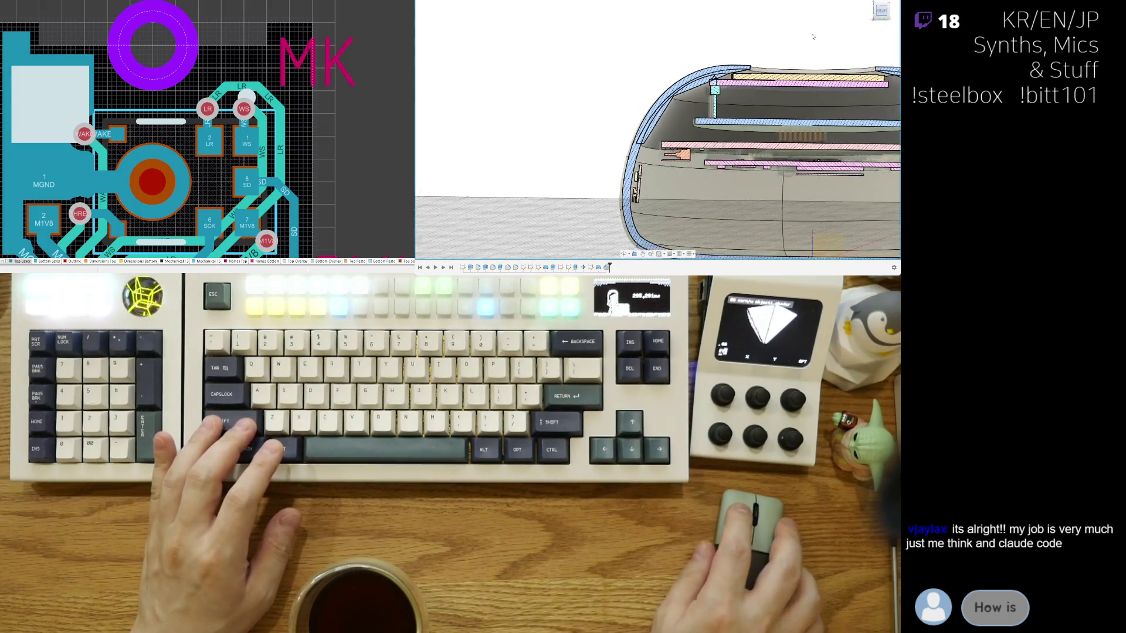
{"action": "scroll", "coordinate": [679, 91], "scroll_direction": "up", "scroll_amount": 5}
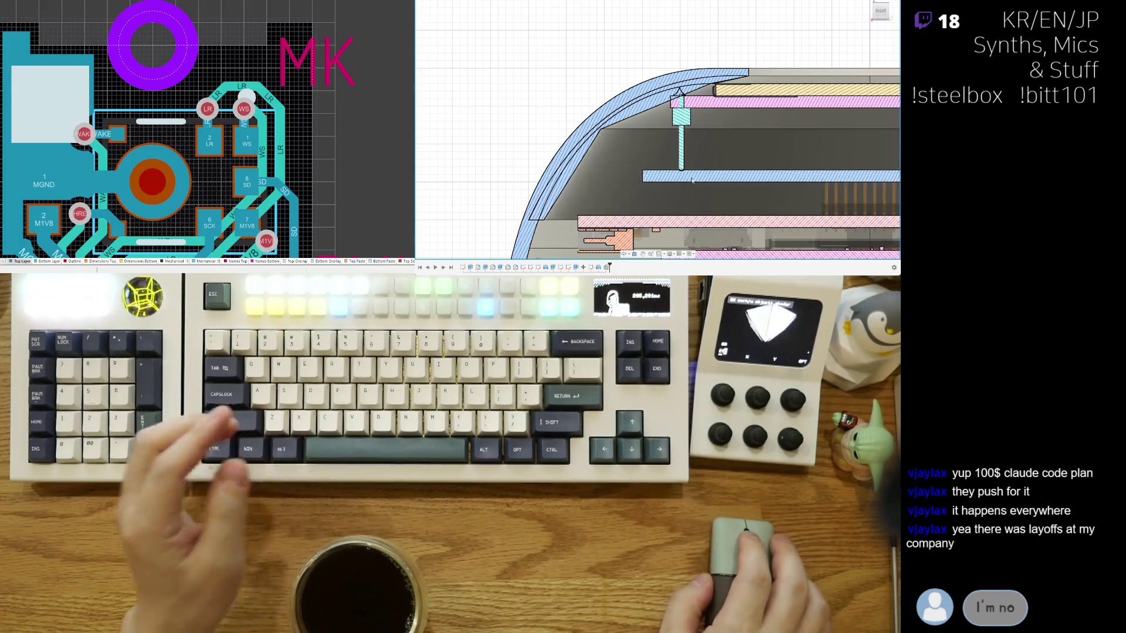
Step: Pan toward the left rim and orbit into a tilted 3-D perspective of the rim and boards
{"action": "middle_click_drag", "start_coordinate": [674, 165], "coordinate": [654, 123]}
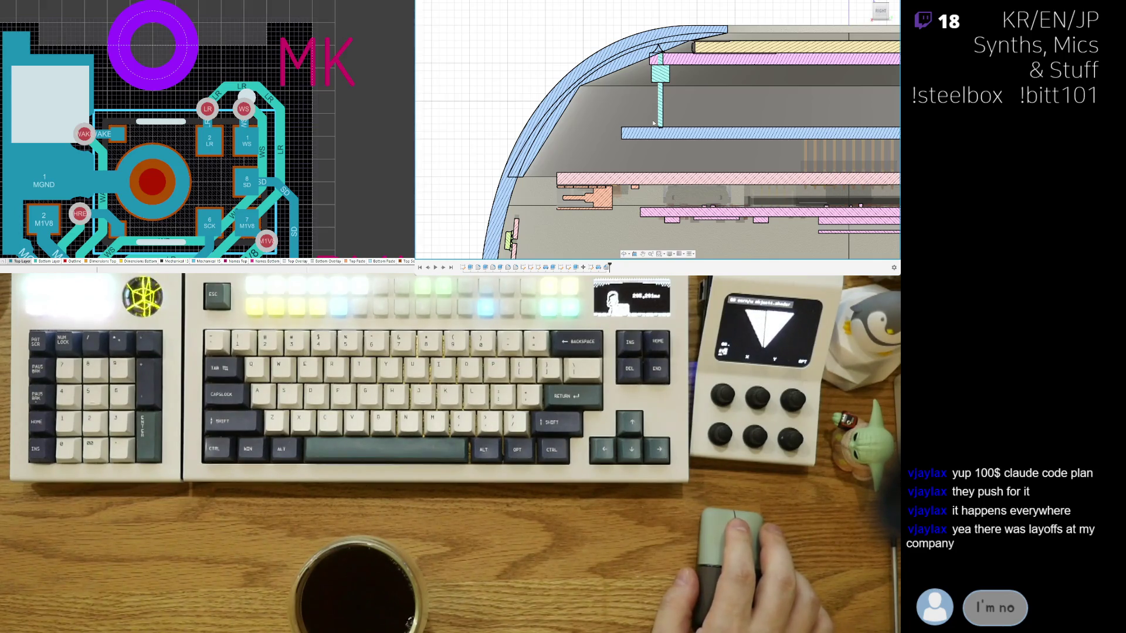
{"action": "mouse_move", "coordinate": [654, 123]}
{"action": "middle_mouse_down"}
{"action": "mouse_move", "coordinate": [667, 164]}
{"action": "mouse_move", "coordinate": [719, 188]}
{"action": "middle_mouse_up"}
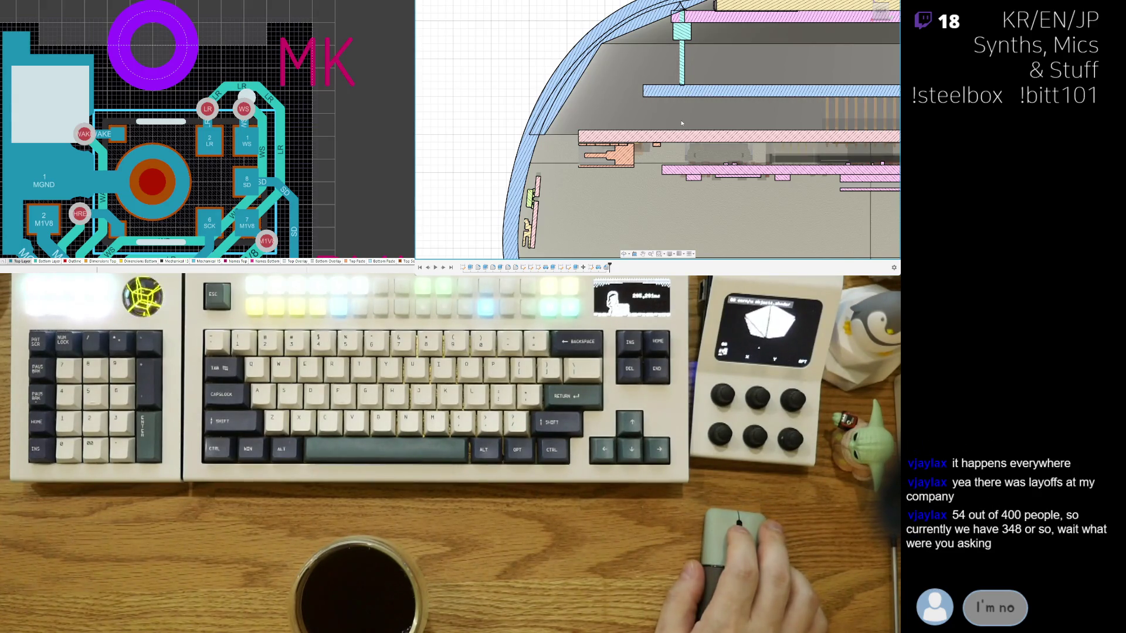
{"action": "mouse_move", "coordinate": [673, 111]}
{"action": "middle_mouse_down", "text": "shift"}
{"action": "mouse_move", "coordinate": [688, 149]}
{"action": "mouse_move", "coordinate": [718, 114]}
{"action": "middle_mouse_up", "text": "shift"}
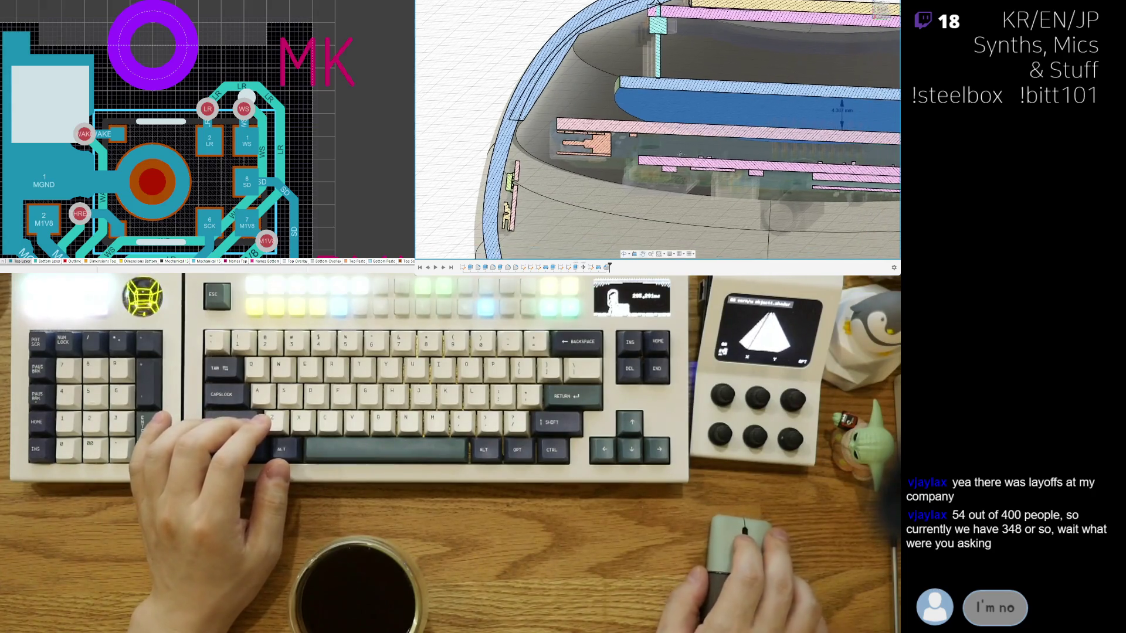
{"action": "mouse_move", "coordinate": [799, 141]}
{"action": "middle_mouse_down", "text": "shift"}
{"action": "mouse_move", "coordinate": [684, 147]}
{"action": "mouse_move", "coordinate": [672, 136]}
{"action": "mouse_move", "coordinate": [682, 147]}
{"action": "middle_mouse_up", "text": "shift"}
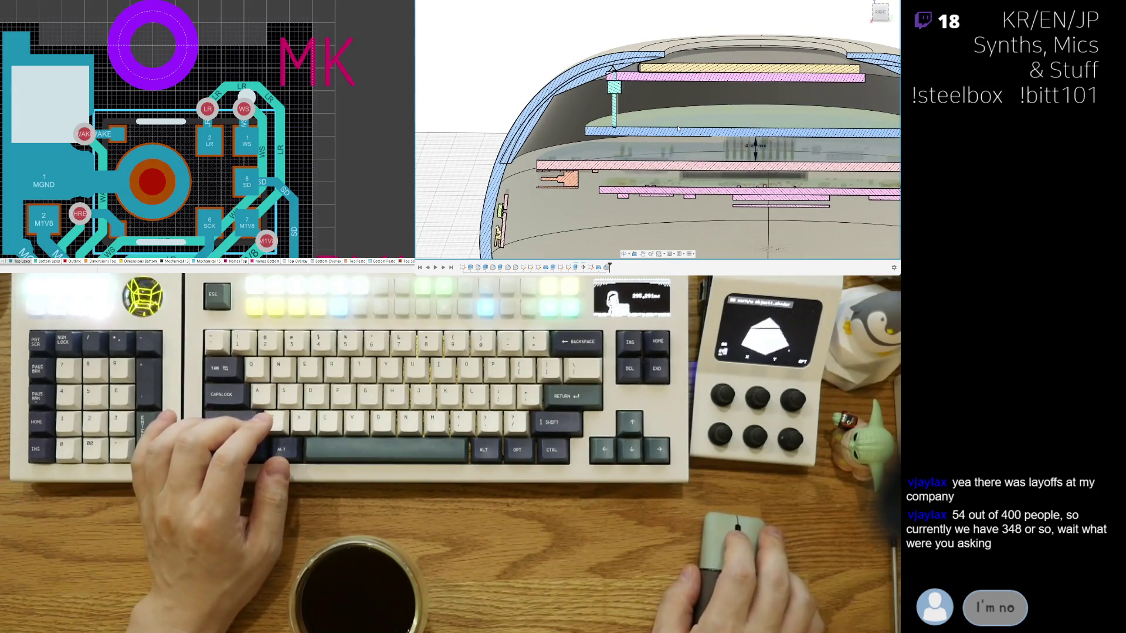
{"action": "scroll", "coordinate": [682, 147], "scroll_direction": "up", "scroll_amount": 2}
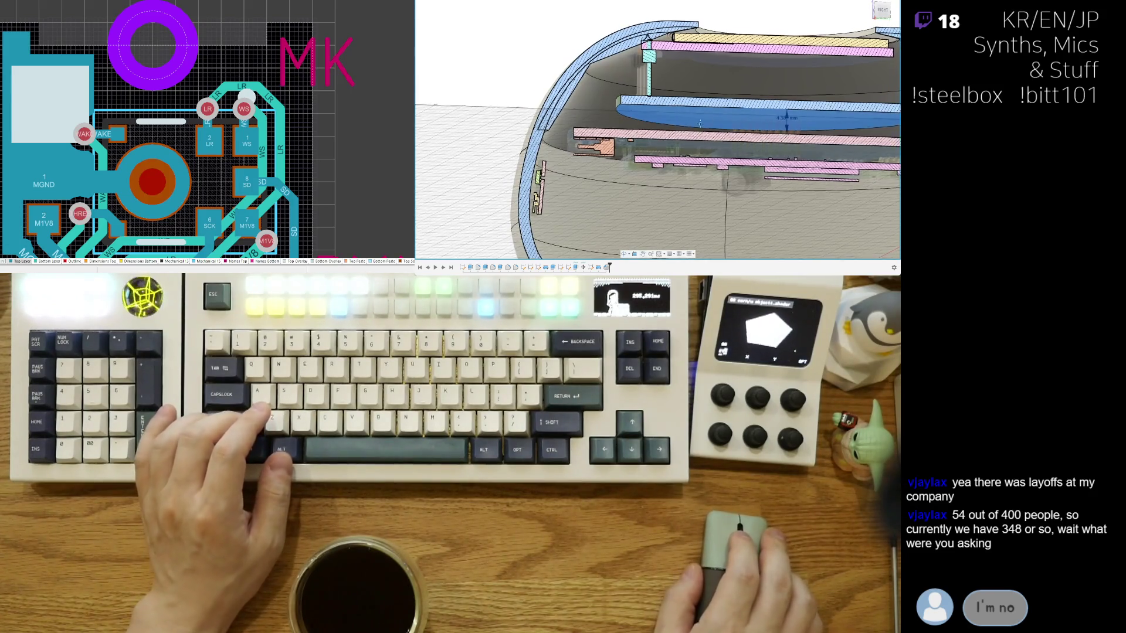
{"action": "scroll", "coordinate": [686, 150], "scroll_direction": "up", "scroll_amount": 2}
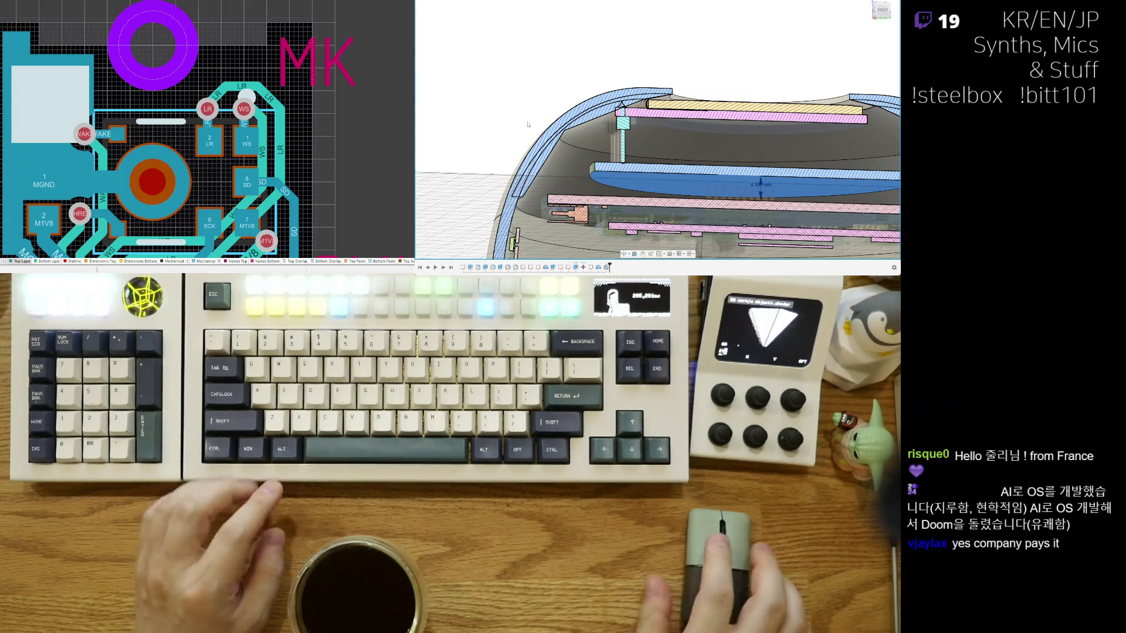
{"action": "scroll", "coordinate": [621, 105], "scroll_direction": "up", "scroll_amount": 2}
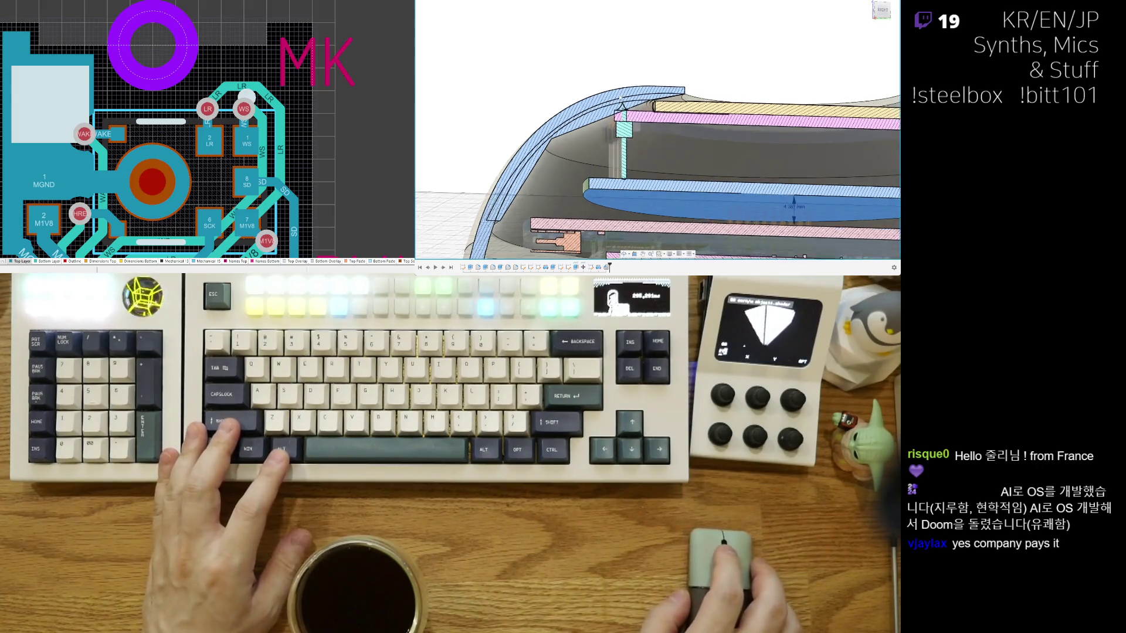
{"action": "scroll", "coordinate": [620, 92], "scroll_direction": "up", "scroll_amount": 2}
{"action": "scroll", "coordinate": [619, 88], "scroll_direction": "up", "scroll_amount": 1}
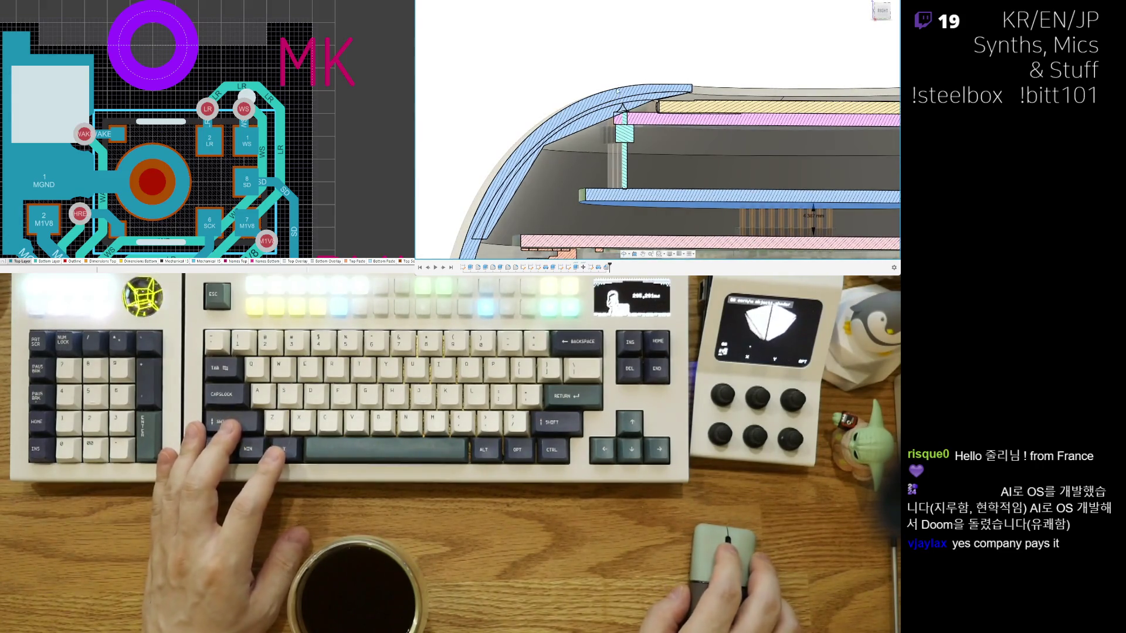
{"action": "scroll", "coordinate": [618, 96], "scroll_direction": "up", "scroll_amount": 1}
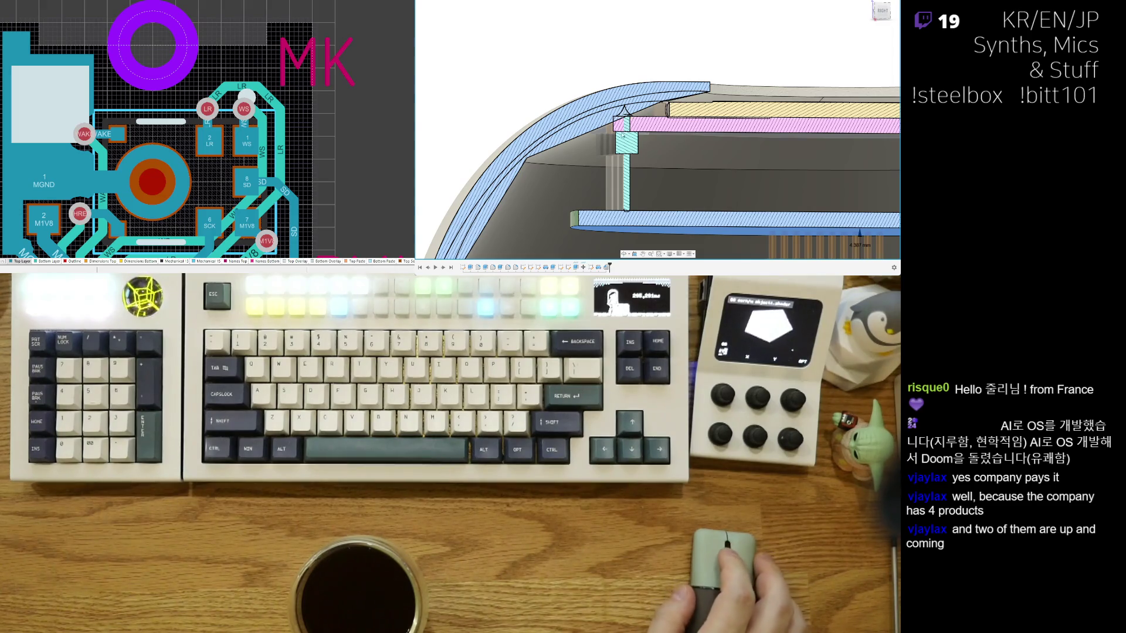
{"action": "scroll", "coordinate": [635, 117], "scroll_direction": "up", "scroll_amount": 3}
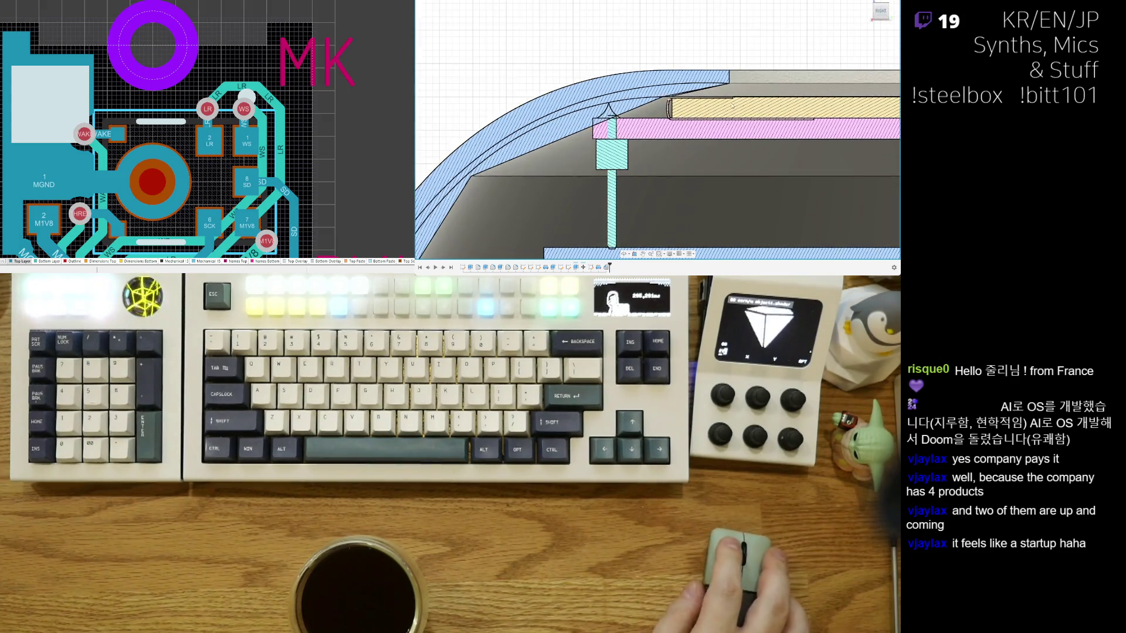
{"action": "scroll", "coordinate": [641, 154], "scroll_direction": "up", "scroll_amount": 4}
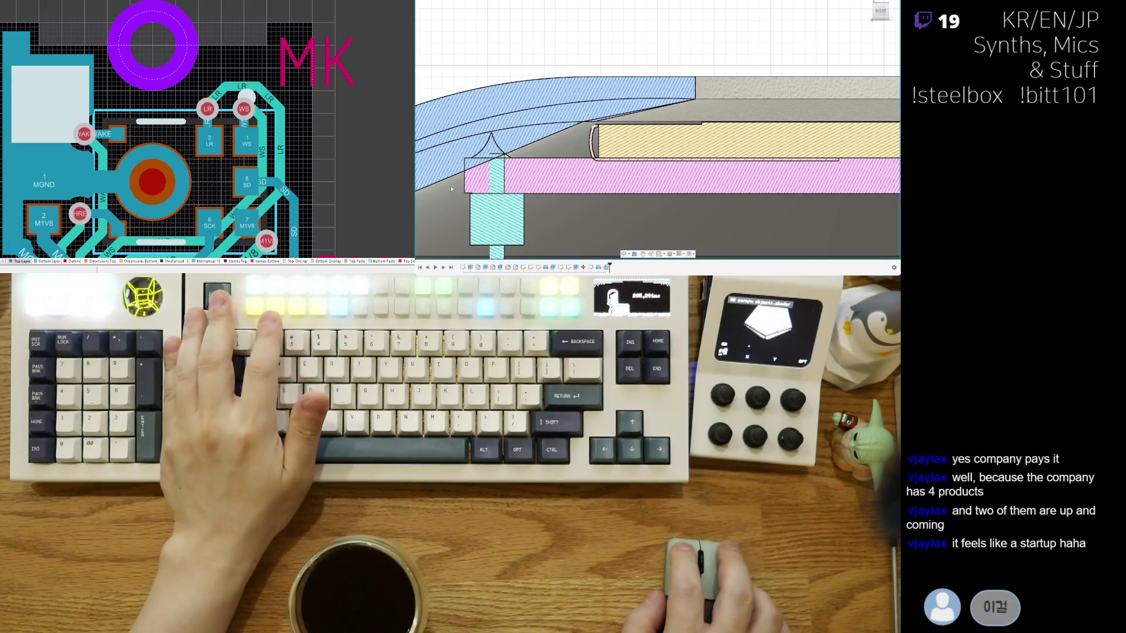
{"action": "left_click", "coordinate": [655, 119]}
{"action": "scroll", "coordinate": [656, 120], "scroll_direction": "up", "scroll_amount": 3}
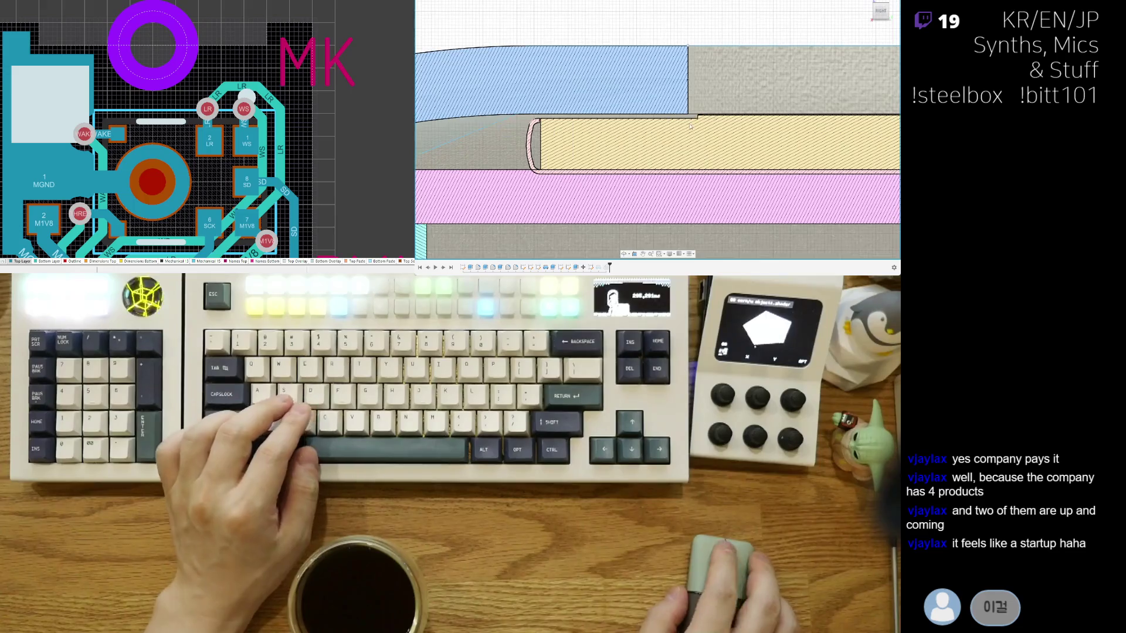
{"action": "scroll", "coordinate": [649, 105], "scroll_direction": "down", "scroll_amount": 2}
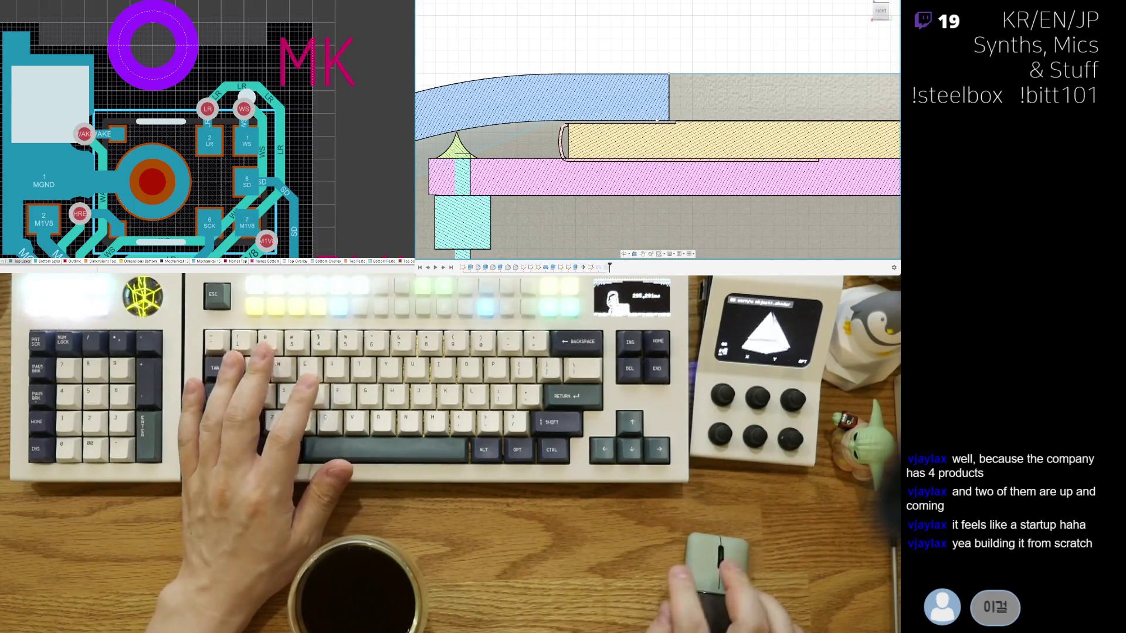
{"action": "middle_click_drag", "start_coordinate": [870, 164], "coordinate": [870, 167], "text": "shift"}
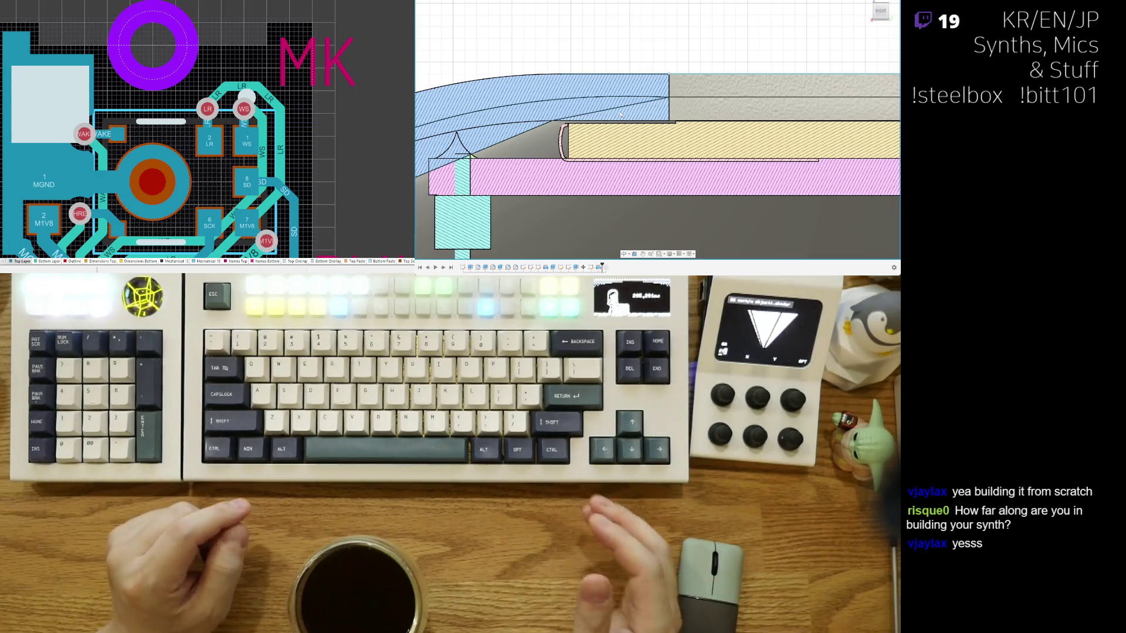
{"action": "scroll", "coordinate": [702, 106], "scroll_direction": "down", "scroll_amount": 1}
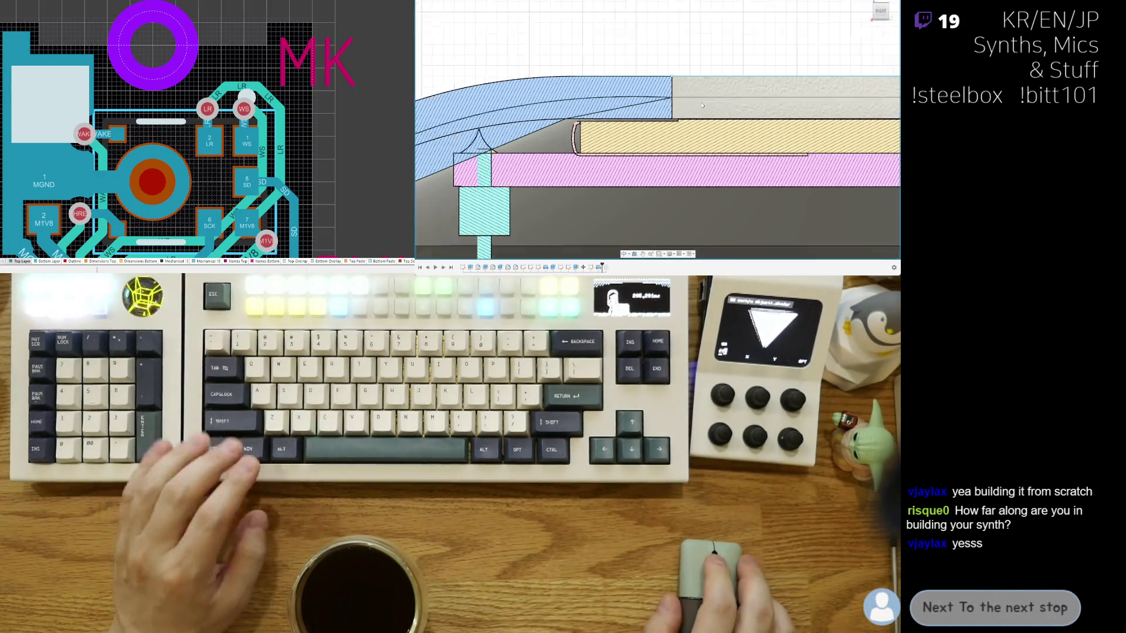
{"action": "scroll", "coordinate": [702, 105], "scroll_direction": "down", "scroll_amount": 1}
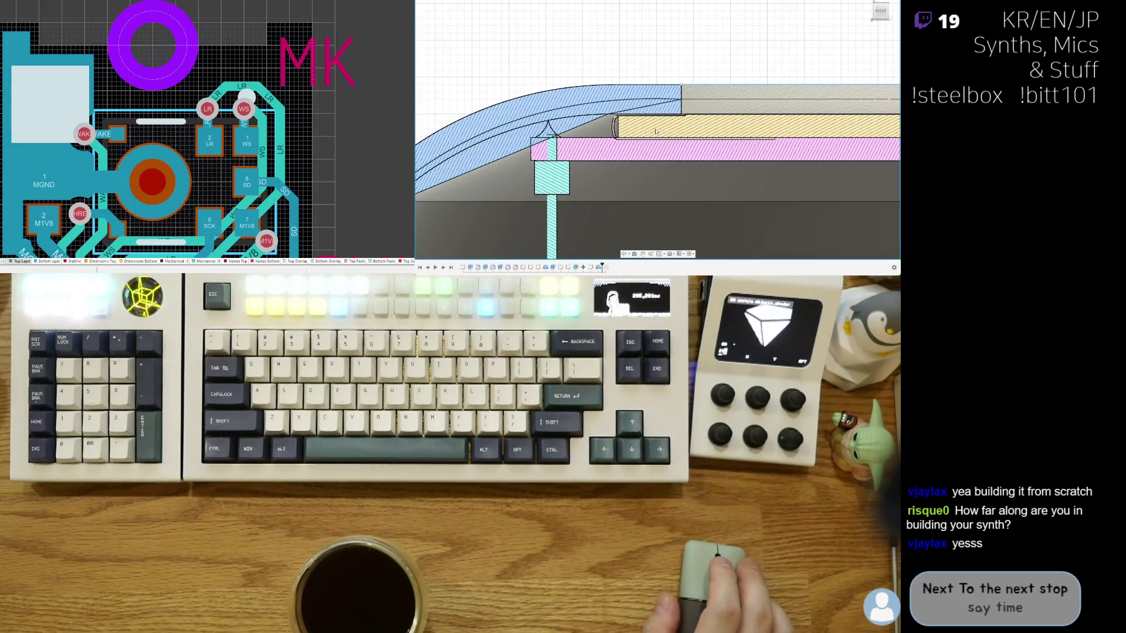
{"action": "scroll", "coordinate": [687, 109], "scroll_direction": "up", "scroll_amount": 1}
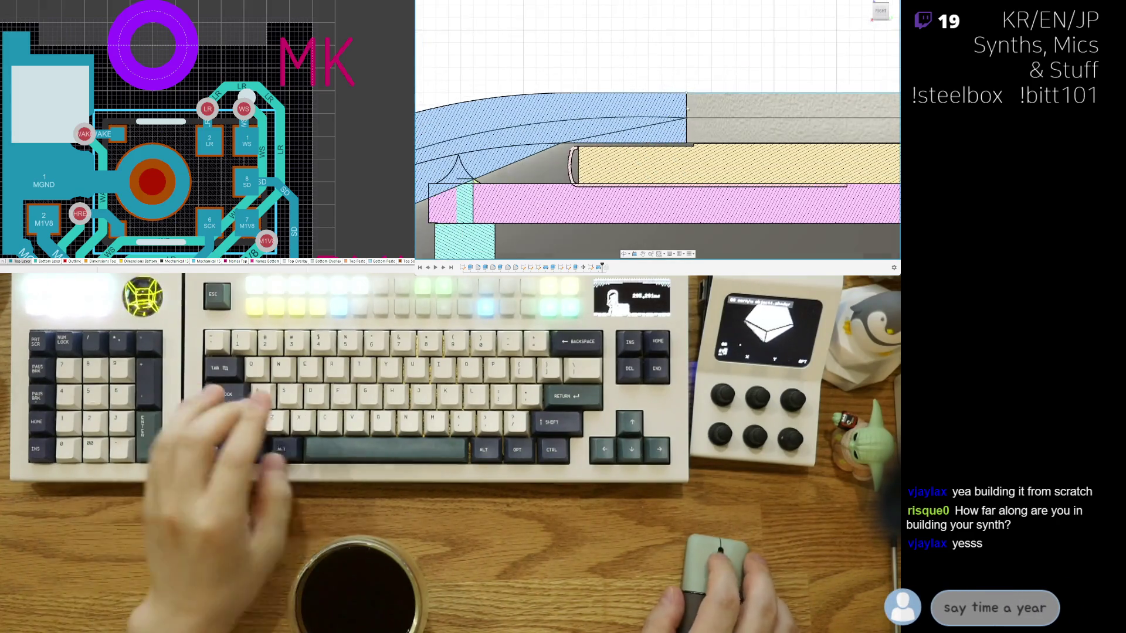
{"action": "scroll", "coordinate": [590, 152], "scroll_direction": "up", "scroll_amount": 1}
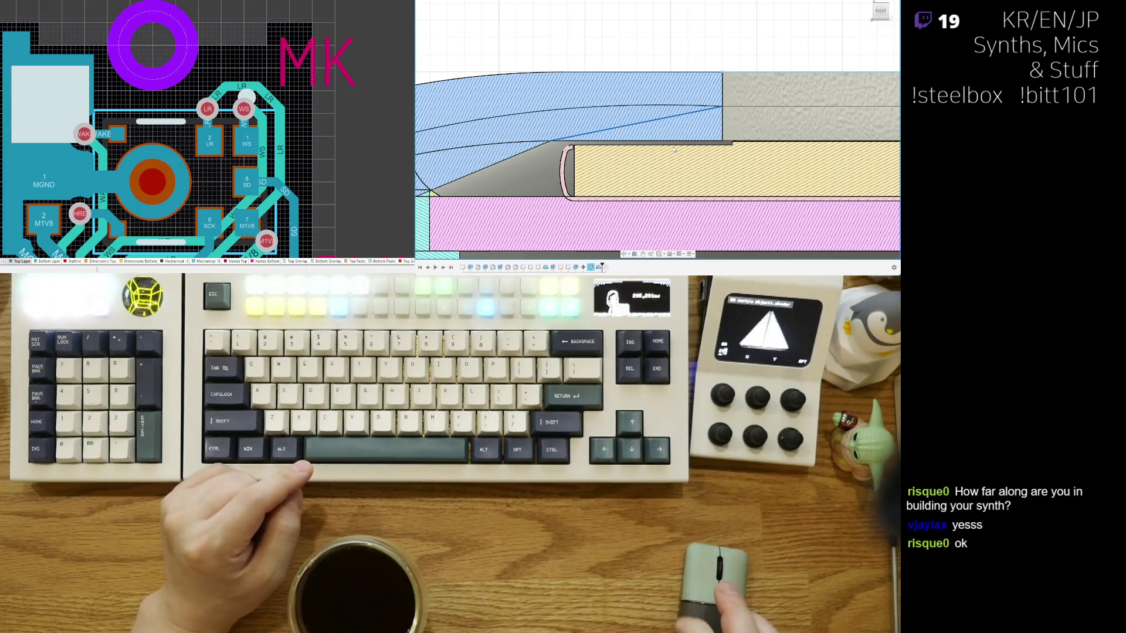
{"action": "scroll", "coordinate": [695, 106], "scroll_direction": "down", "scroll_amount": 2}
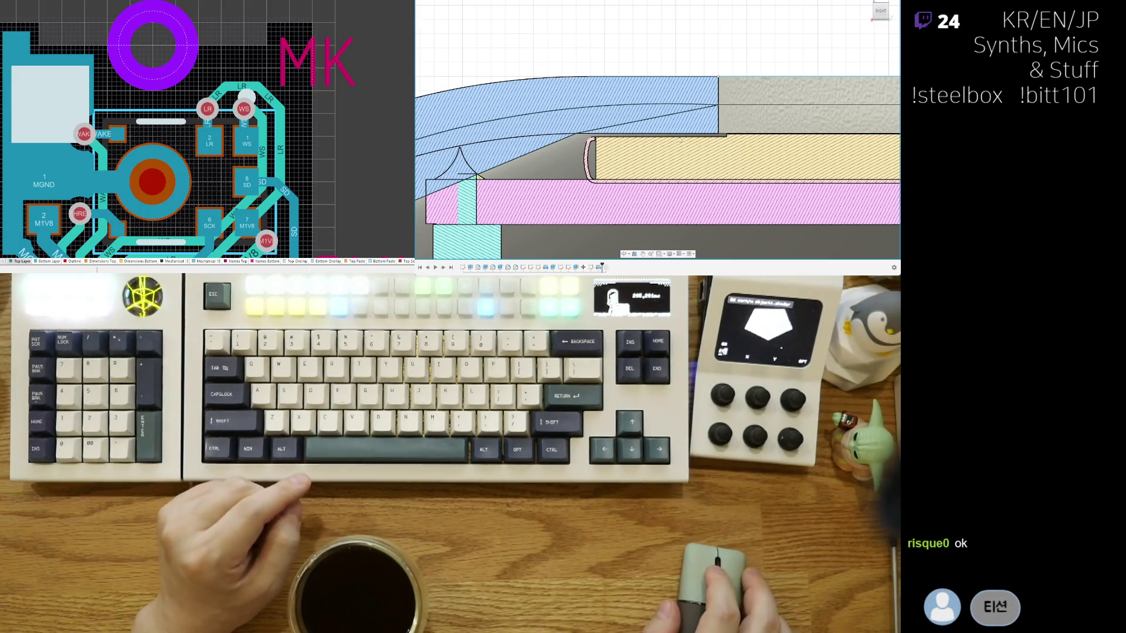
{"action": "middle_click_drag", "start_coordinate": [687, 167], "coordinate": [709, 85]}
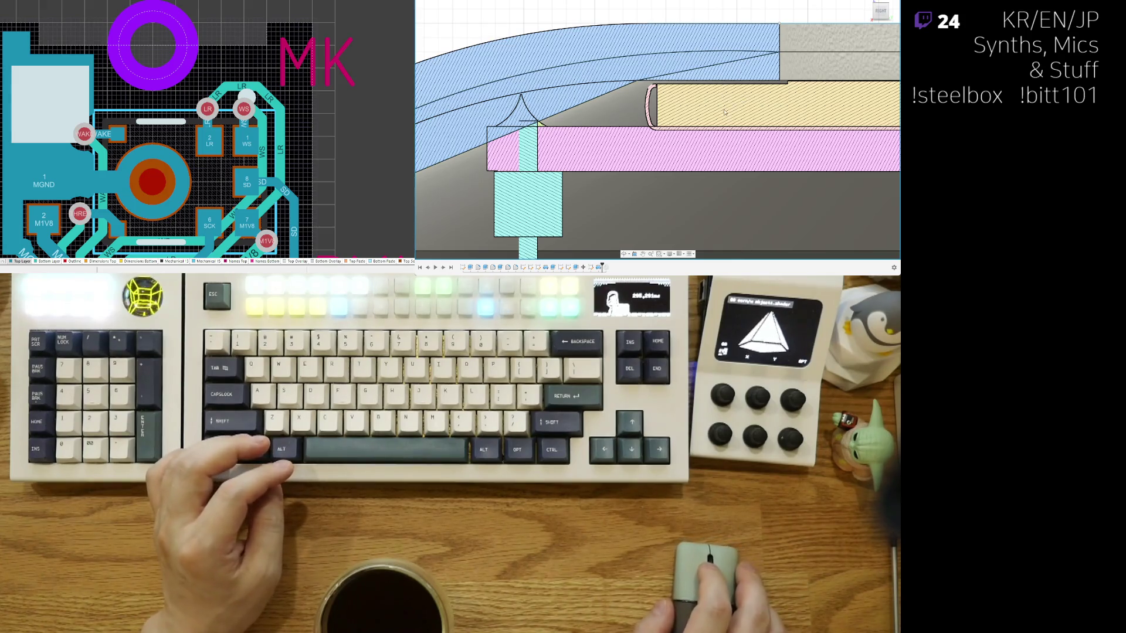
{"action": "scroll", "coordinate": [696, 101], "scroll_direction": "up", "scroll_amount": 1}
{"action": "scroll", "coordinate": [693, 131], "scroll_direction": "up", "scroll_amount": 2}
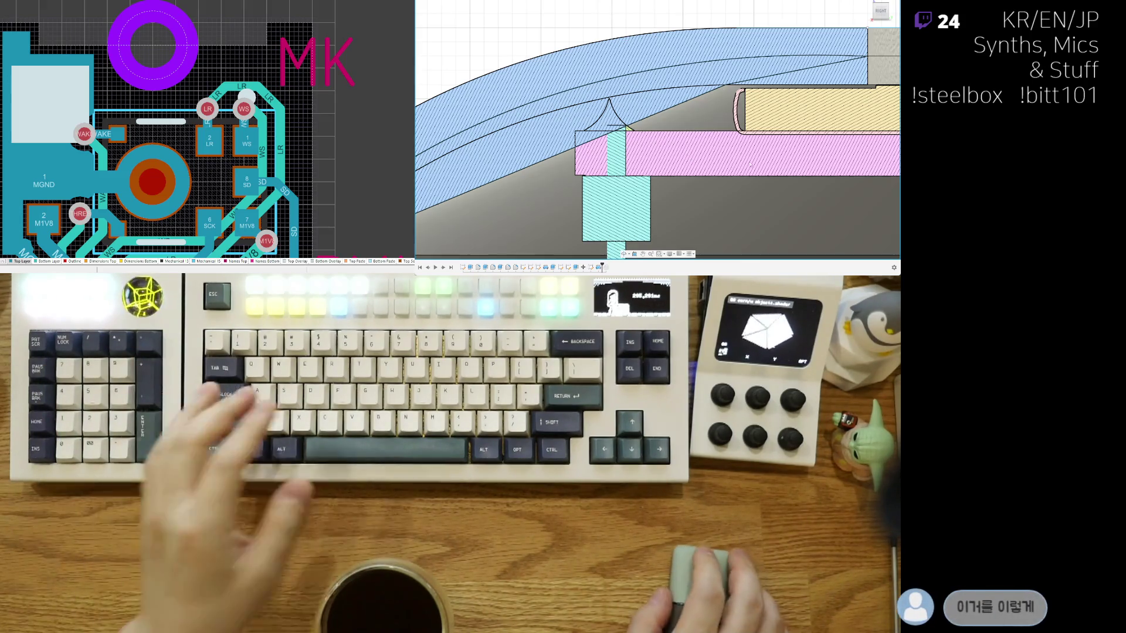
Step: Update the shell to a single thin wall and orbit out to view the whole sectioned dome enclosure
{"action": "middle_click_drag", "start_coordinate": [816, 73], "coordinate": [756, 109]}
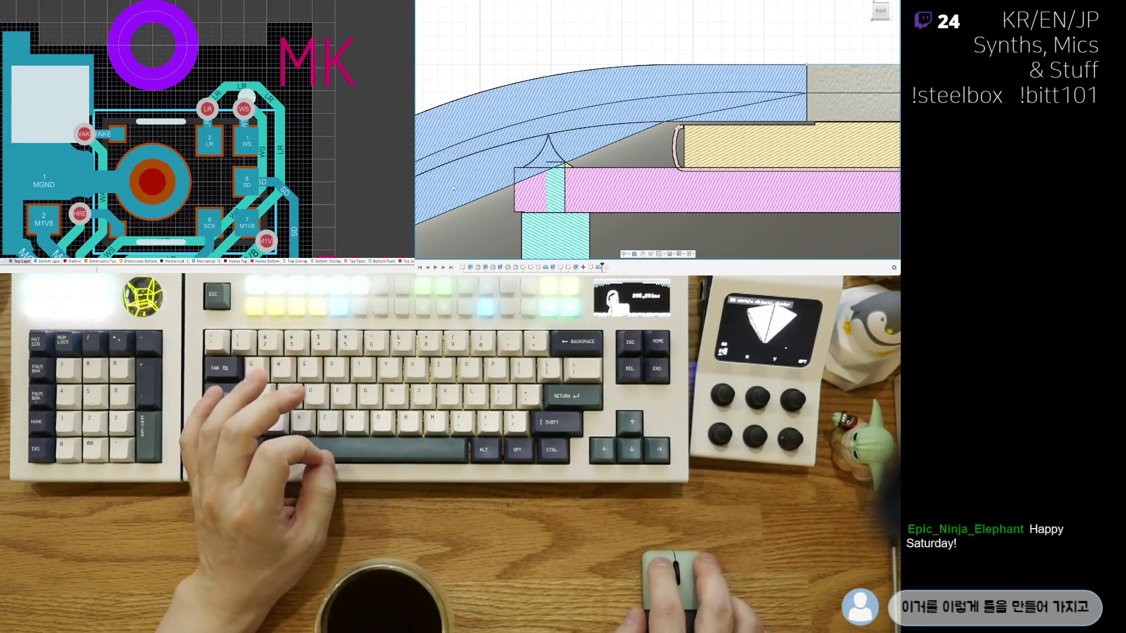
{"action": "key", "text": "ctrl+z"}
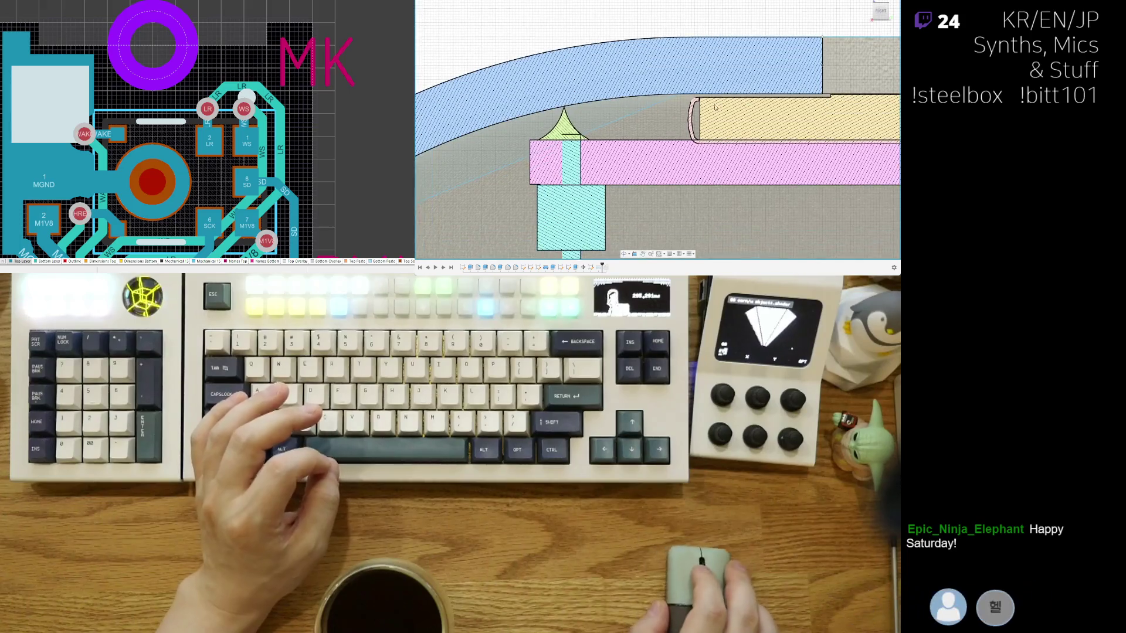
{"action": "middle_click_drag", "start_coordinate": [699, 117], "coordinate": [637, 125]}
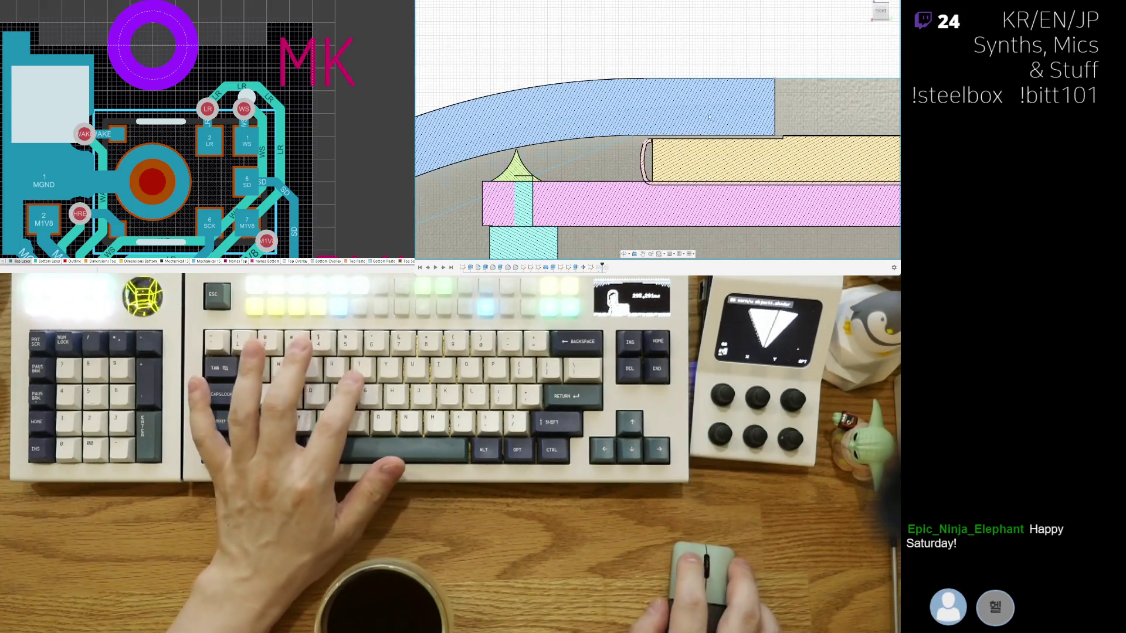
{"action": "scroll", "coordinate": [637, 125], "scroll_direction": "down", "scroll_amount": 2}
{"action": "scroll", "coordinate": [735, 150], "scroll_direction": "down", "scroll_amount": 2}
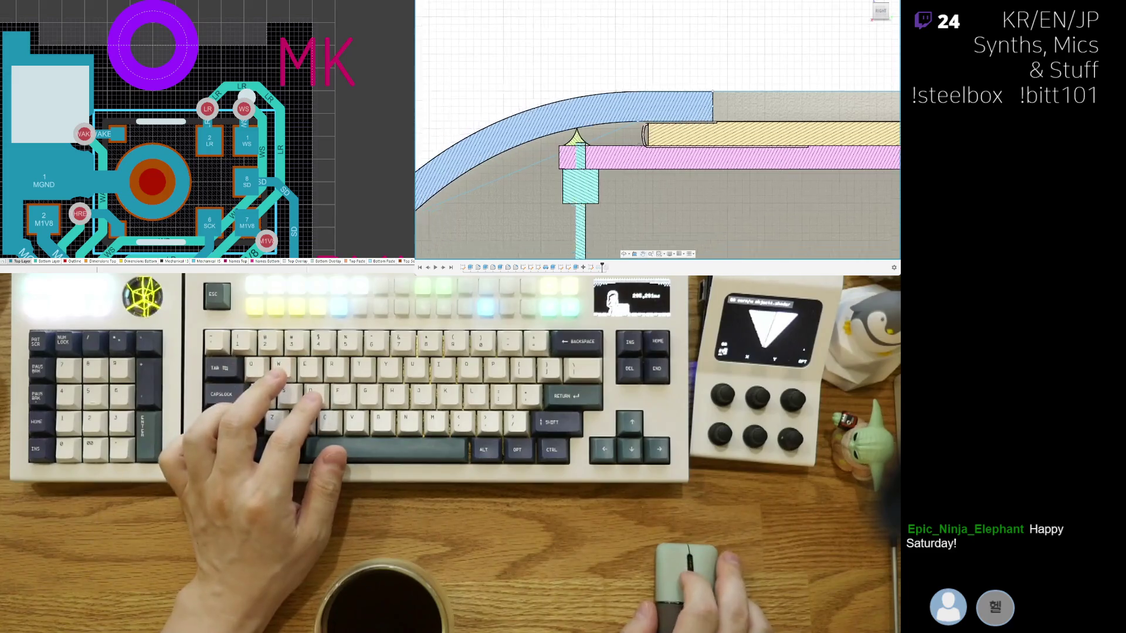
{"action": "scroll", "coordinate": [833, 175], "scroll_direction": "down", "scroll_amount": 2}
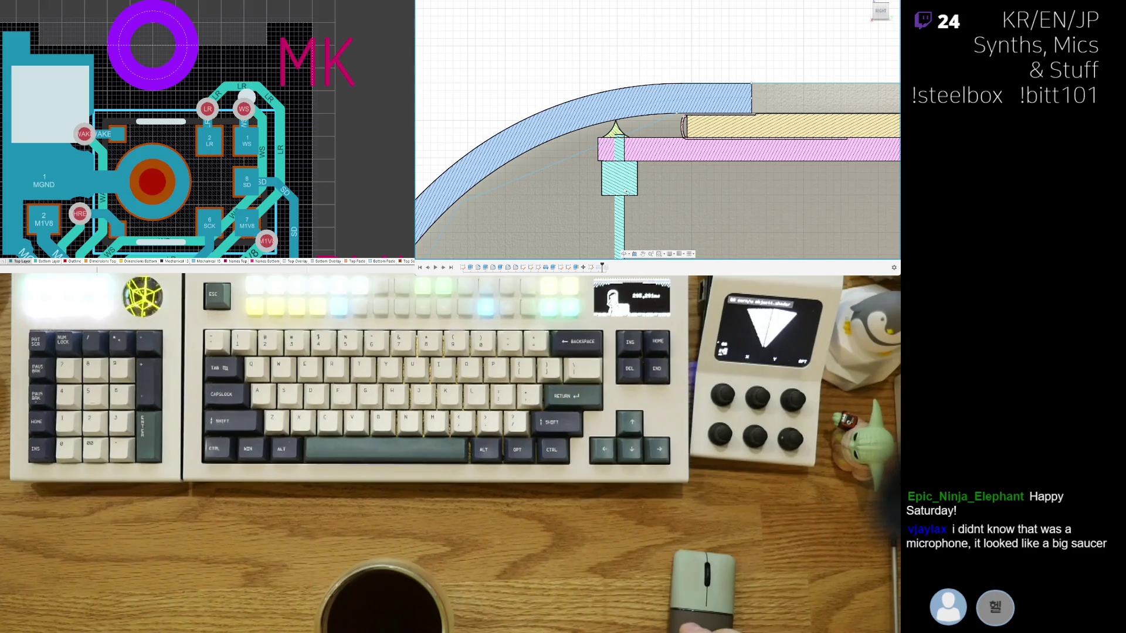
{"action": "scroll", "coordinate": [627, 192], "scroll_direction": "down", "scroll_amount": 3}
{"action": "scroll", "coordinate": [627, 192], "scroll_direction": "down", "scroll_amount": 3}
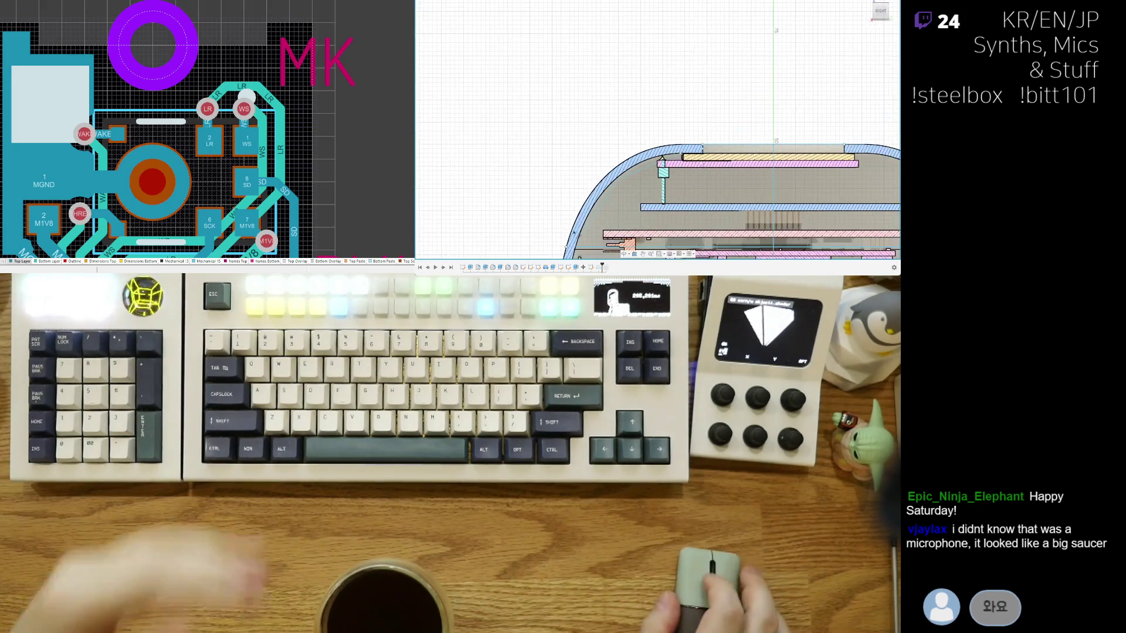
{"action": "scroll", "coordinate": [626, 192], "scroll_direction": "down", "scroll_amount": 3}
{"action": "mouse_move", "coordinate": [628, 192]}
{"action": "middle_mouse_down", "text": "shift"}
{"action": "mouse_move", "coordinate": [688, 159]}
{"action": "mouse_move", "coordinate": [709, 175]}
{"action": "middle_mouse_up", "text": "shift"}
{"action": "scroll", "coordinate": [686, 158], "scroll_direction": "down", "scroll_amount": 3}
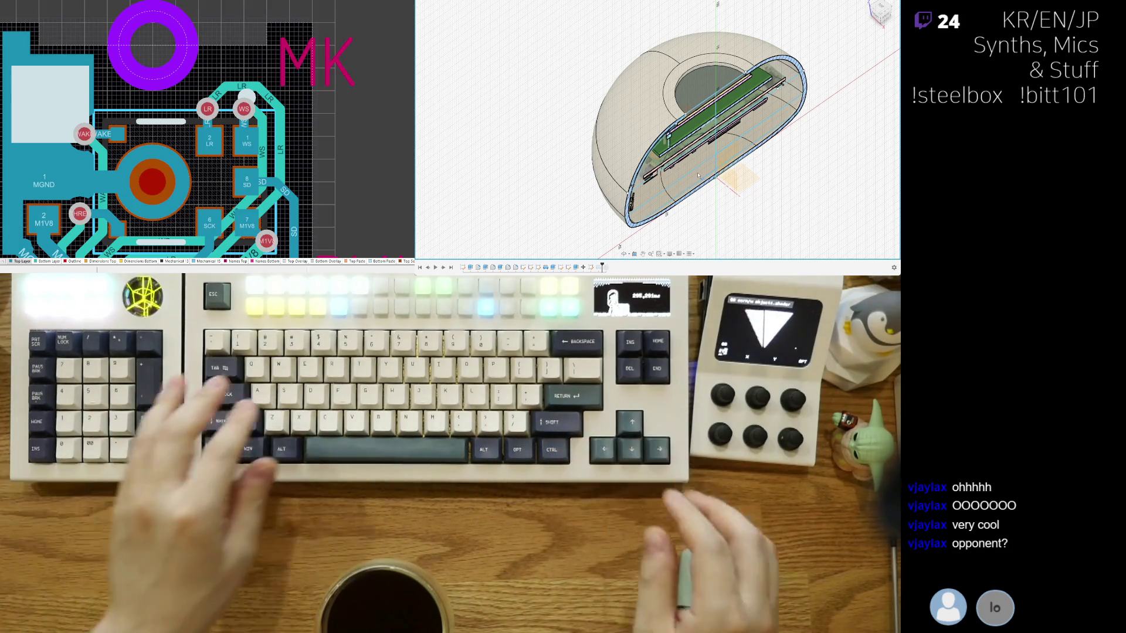
{"action": "middle_click_drag", "start_coordinate": [699, 176], "coordinate": [677, 176], "text": "shift"}
{"action": "scroll", "coordinate": [638, 107], "scroll_direction": "up", "scroll_amount": 3}
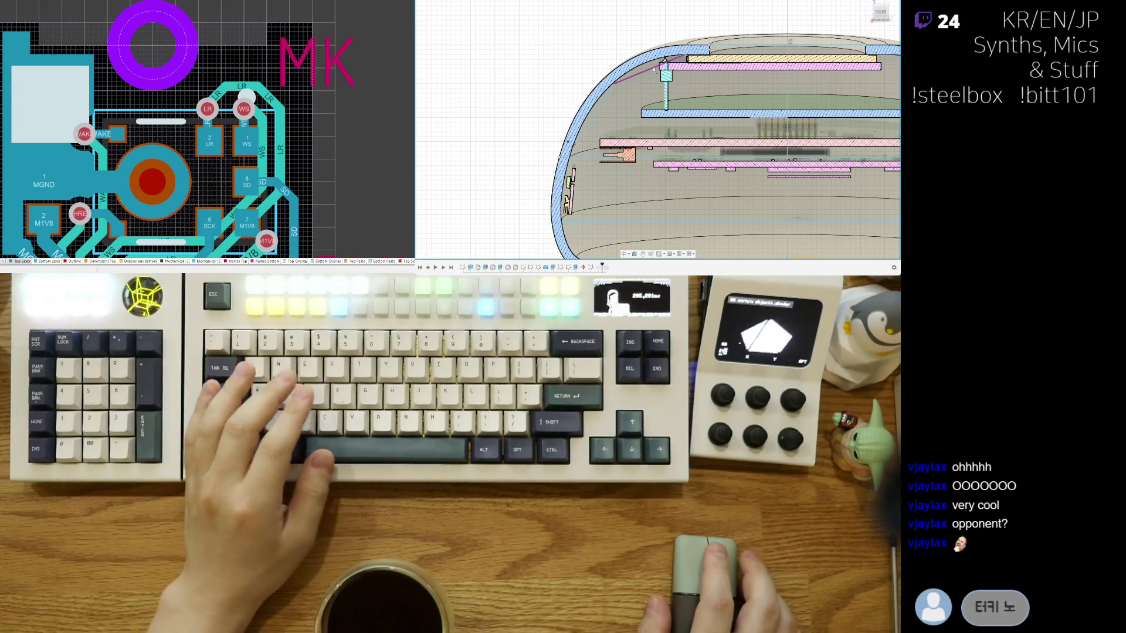
{"action": "scroll", "coordinate": [549, 127], "scroll_direction": "down", "scroll_amount": 3}
{"action": "scroll", "coordinate": [549, 128], "scroll_direction": "up", "scroll_amount": 3}
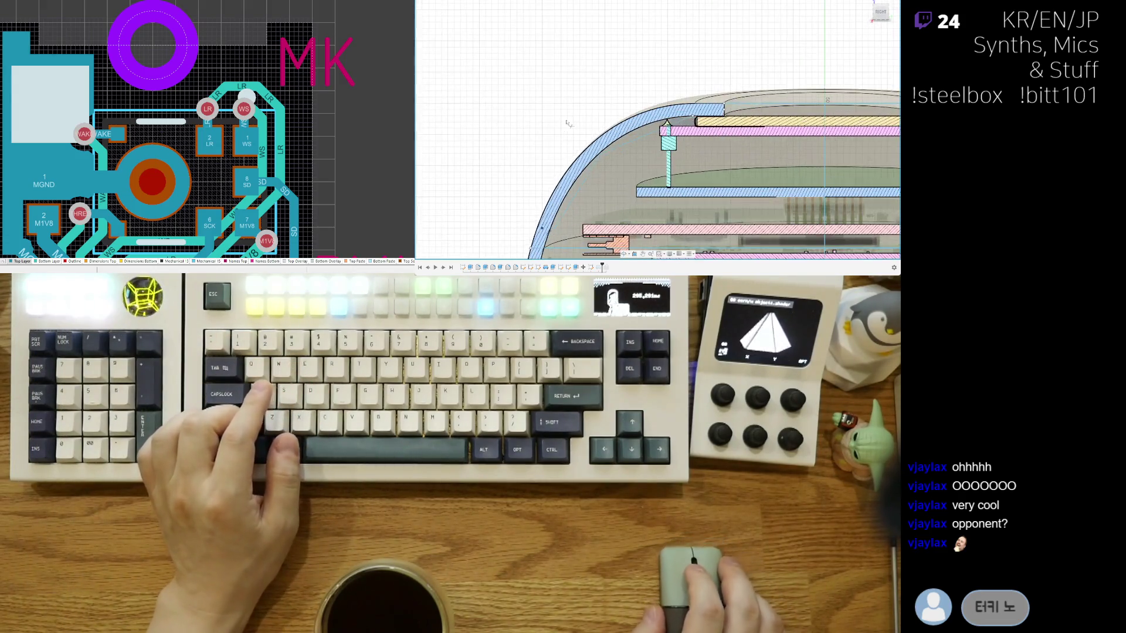
{"action": "middle_click_drag", "start_coordinate": [671, 94], "coordinate": [701, 72], "text": "shift"}
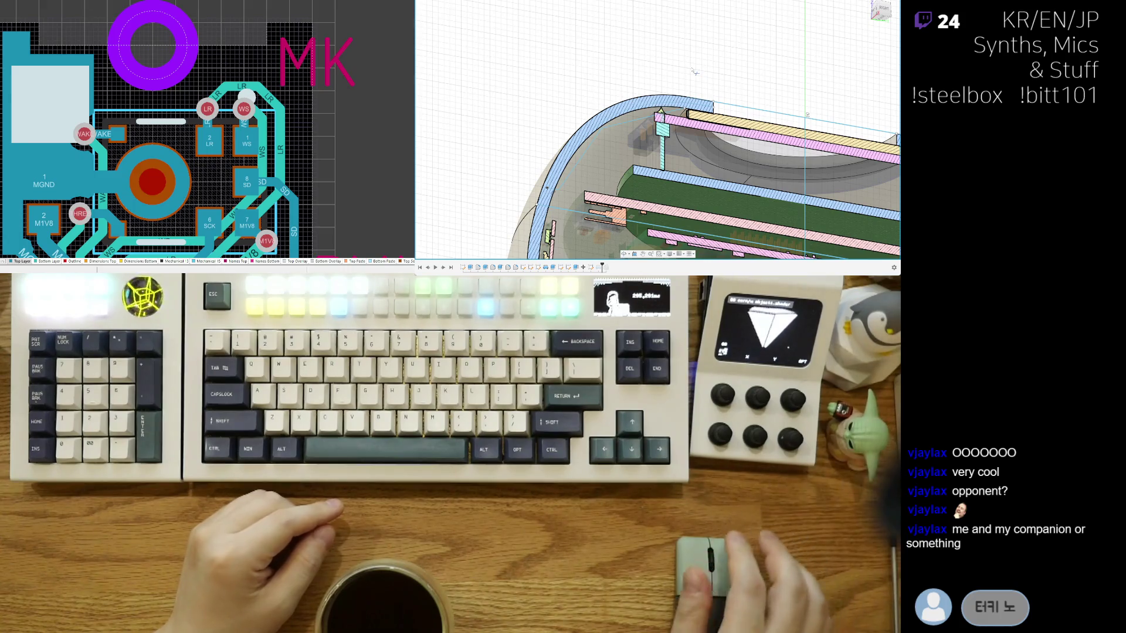
{"action": "scroll", "coordinate": [673, 88], "scroll_direction": "up", "scroll_amount": 2}
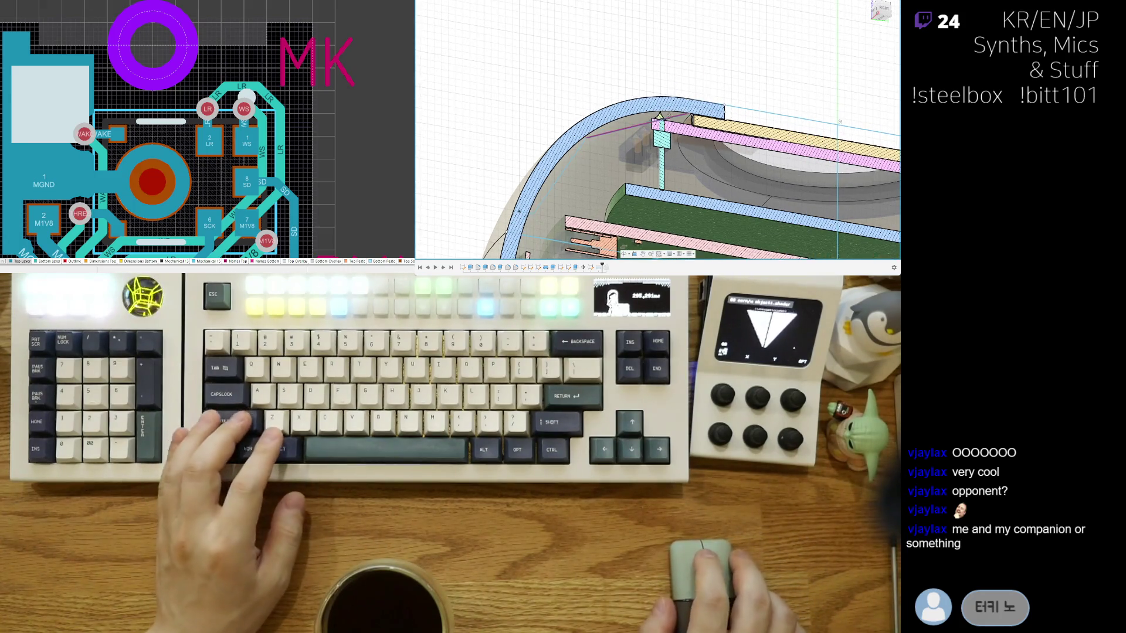
{"action": "scroll", "coordinate": [692, 84], "scroll_direction": "up", "scroll_amount": 2}
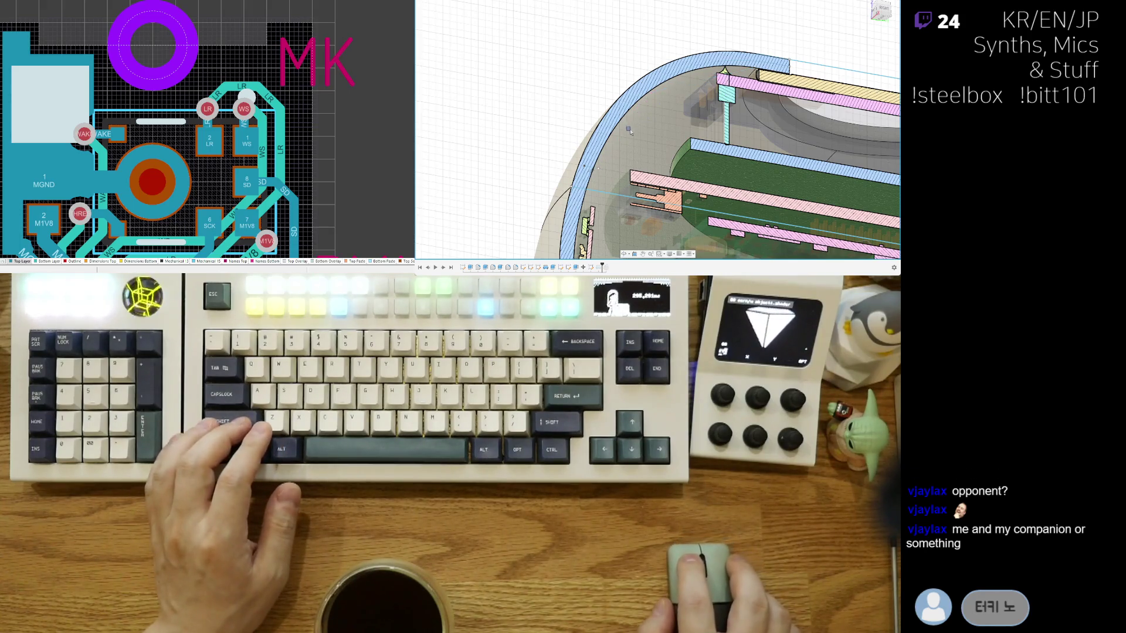
{"action": "middle_click_drag", "start_coordinate": [675, 141], "coordinate": [623, 165]}
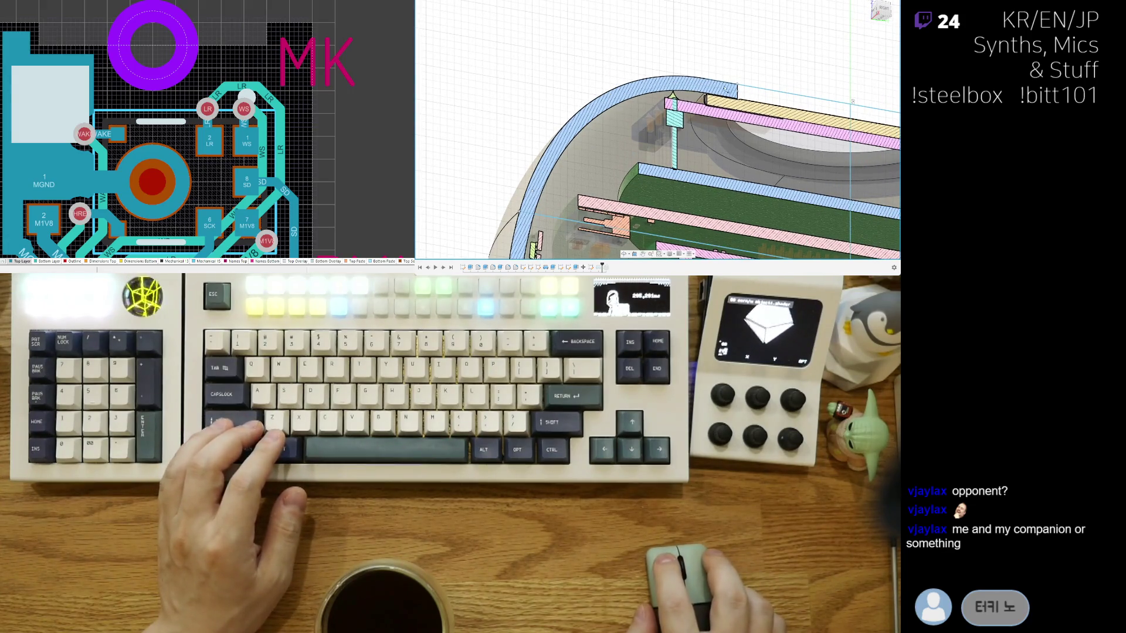
{"action": "middle_click_drag", "start_coordinate": [725, 89], "coordinate": [717, 109], "text": "shift"}
{"action": "scroll", "coordinate": [711, 125], "scroll_direction": "up", "scroll_amount": 3}
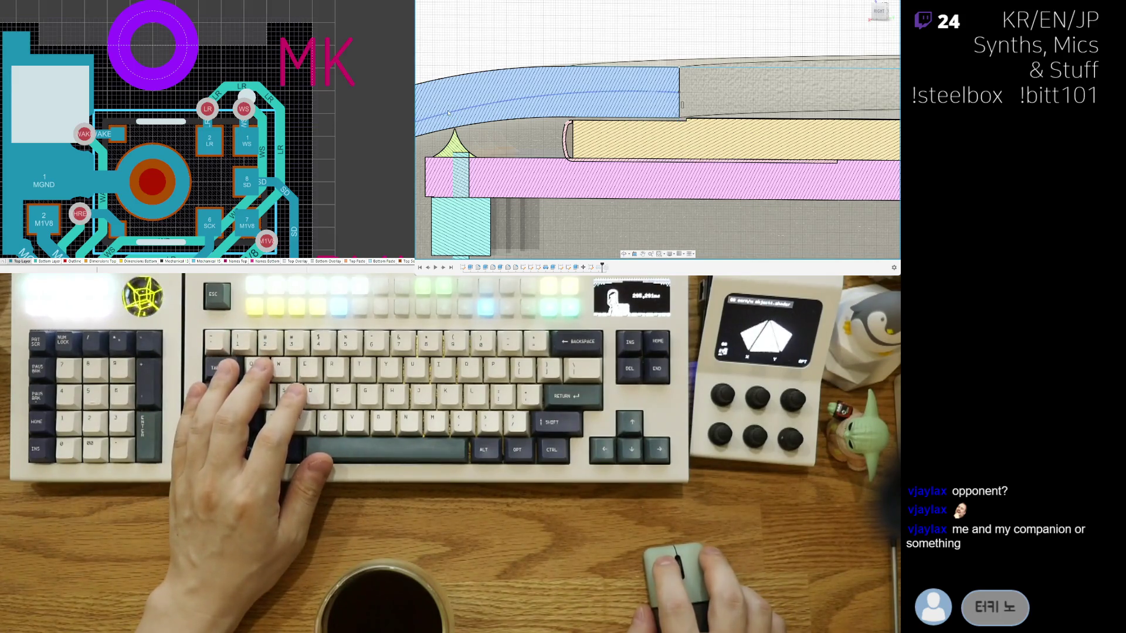
Step: Hide the shell bodies and rotate the lip-support rectangle to 45°, leaving a triangular profile above the rim
{"action": "key", "text": "v"}
{"action": "key", "text": "v"}
{"action": "scroll", "coordinate": [749, 72], "scroll_direction": "up", "scroll_amount": 2}
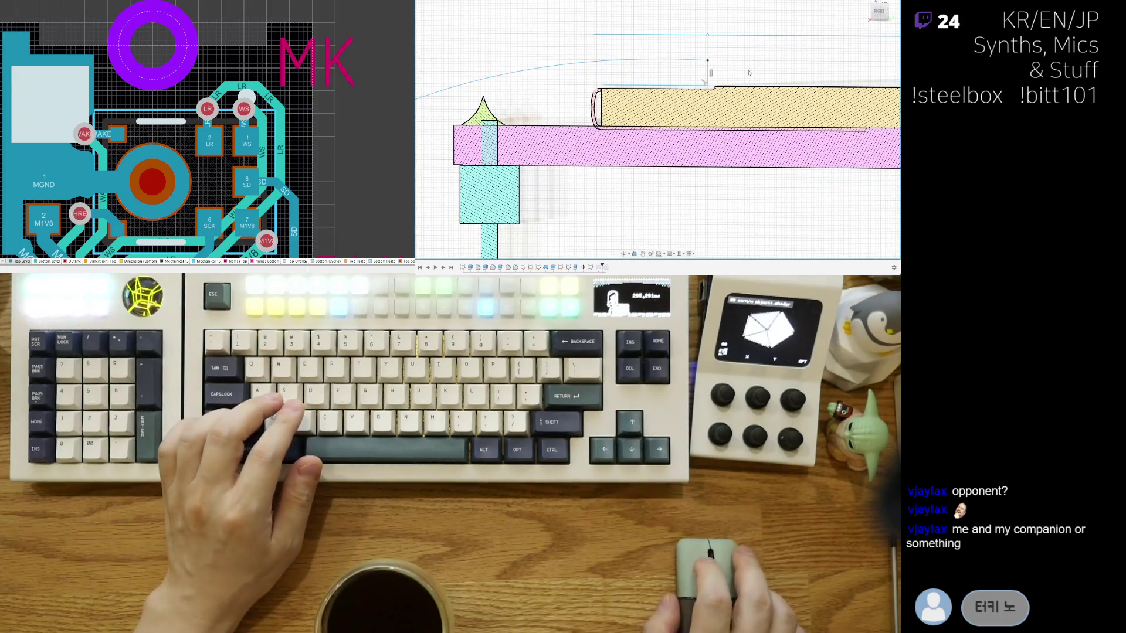
{"action": "scroll", "coordinate": [748, 72], "scroll_direction": "up", "scroll_amount": 1}
{"action": "scroll", "coordinate": [748, 73], "scroll_direction": "up", "scroll_amount": 1}
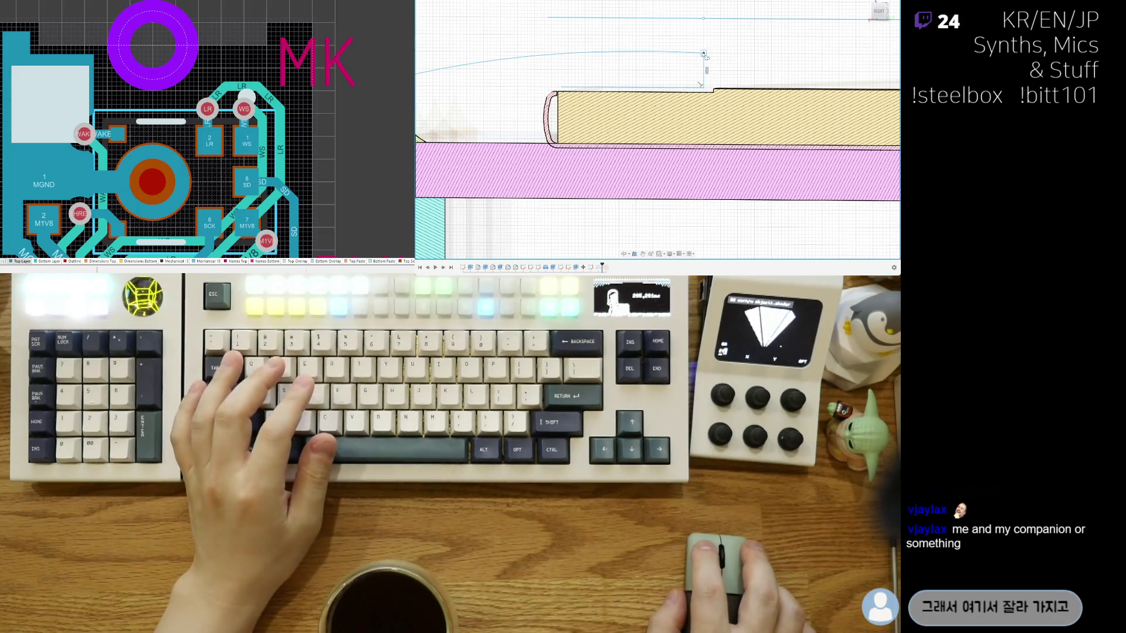
{"action": "middle_click_drag", "start_coordinate": [712, 32], "coordinate": [722, 85]}
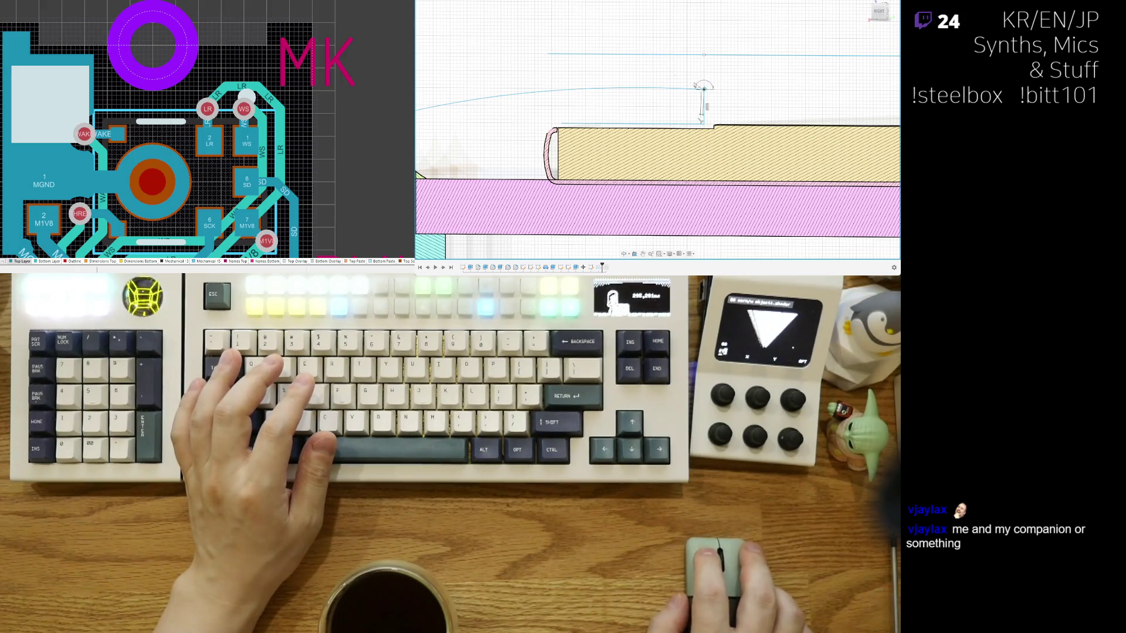
{"action": "left_click_drag", "start_coordinate": [667, 55], "coordinate": [661, 56]}
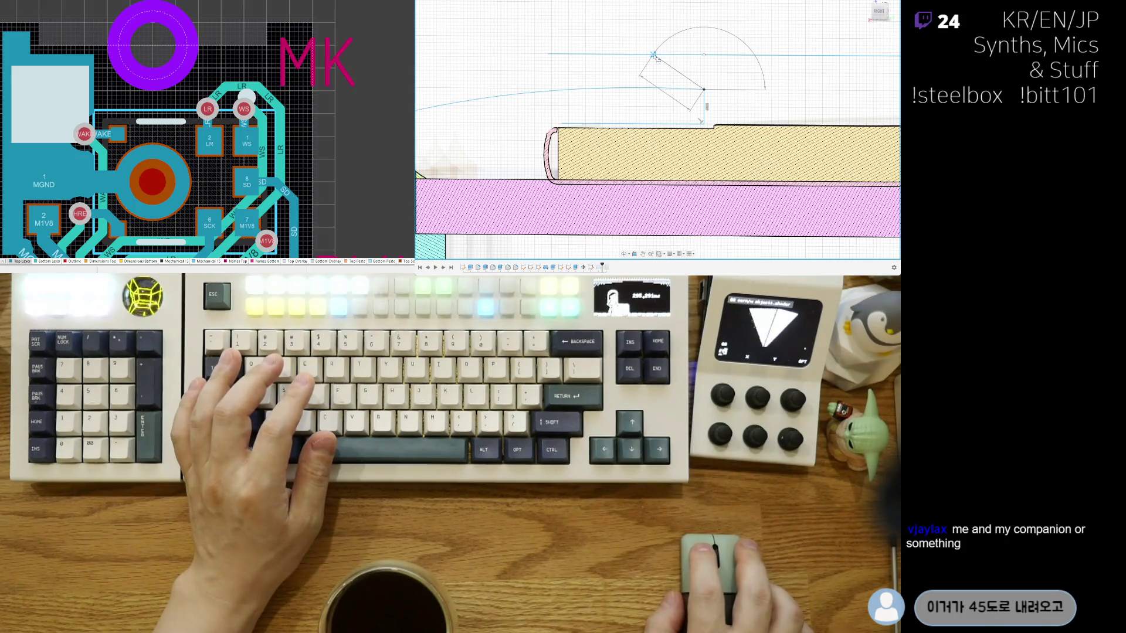
{"action": "left_click_drag", "start_coordinate": [653, 56], "coordinate": [670, 56]}
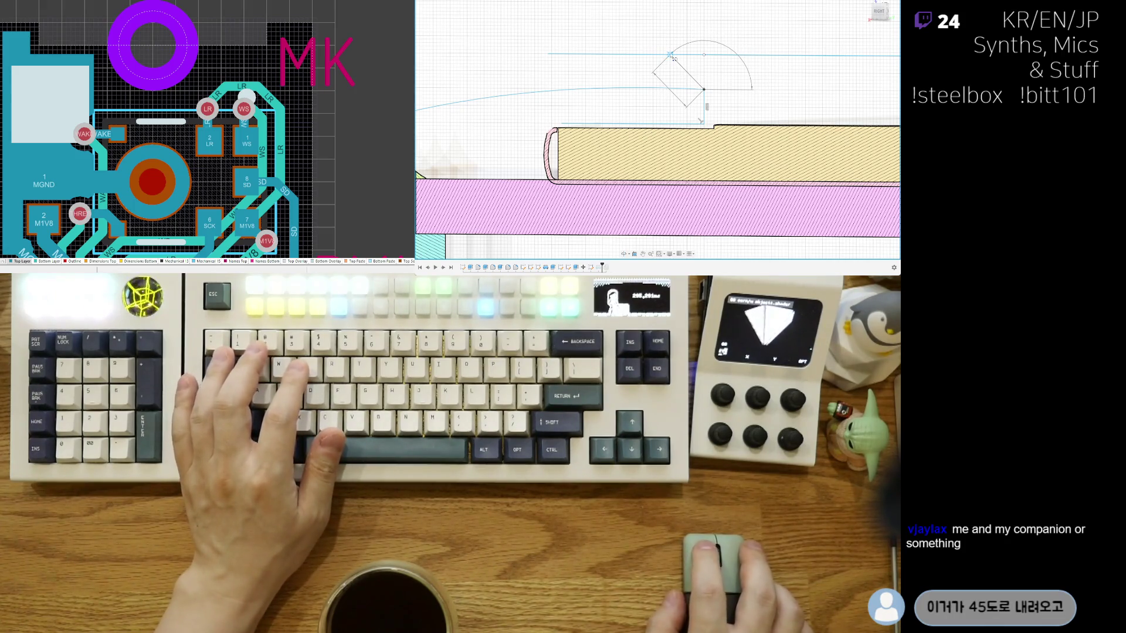
{"action": "left_click", "coordinate": [672, 55]}
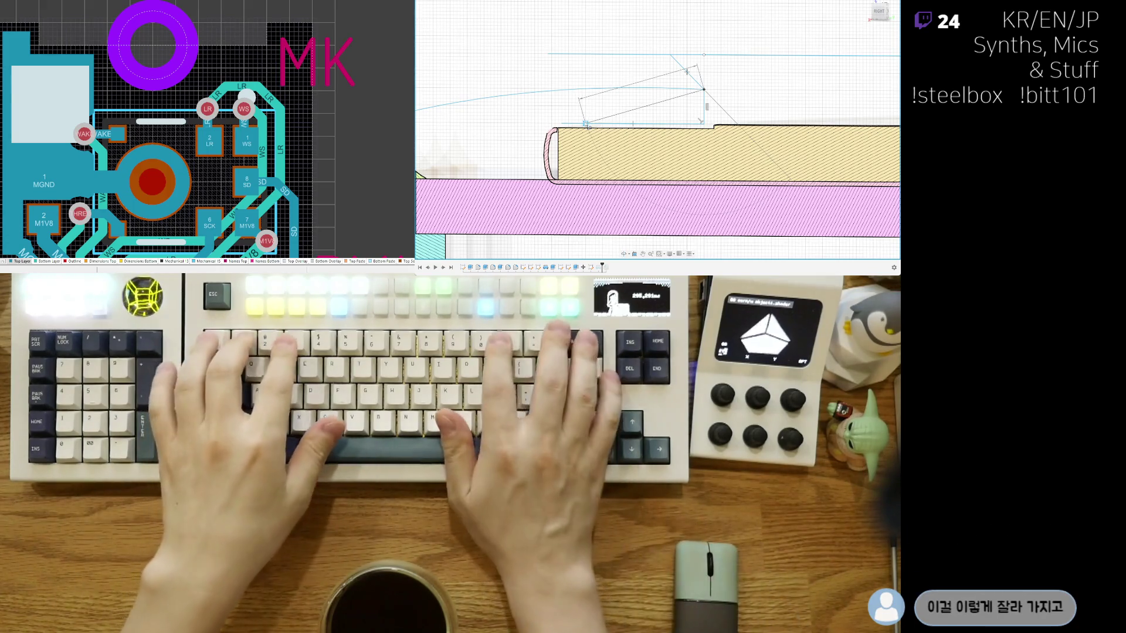
{"action": "key", "text": "Escape"}
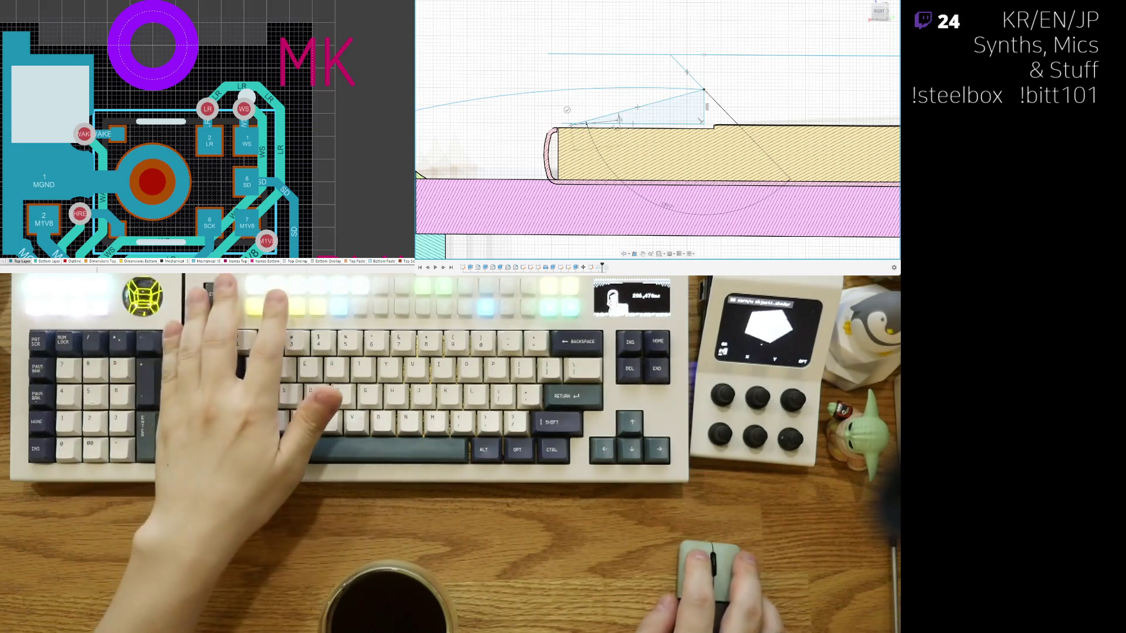
Step: Check the triangular lip-support profile, then drag the sketch's left lines outward into a long thin rectangle
{"action": "left_click", "coordinate": [626, 120]}
{"action": "key", "text": "Escape"}
{"action": "mouse_move", "coordinate": [625, 119]}
{"action": "middle_mouse_down"}
{"action": "mouse_move", "coordinate": [684, 119]}
{"action": "mouse_move", "coordinate": [685, 128]}
{"action": "middle_mouse_up"}
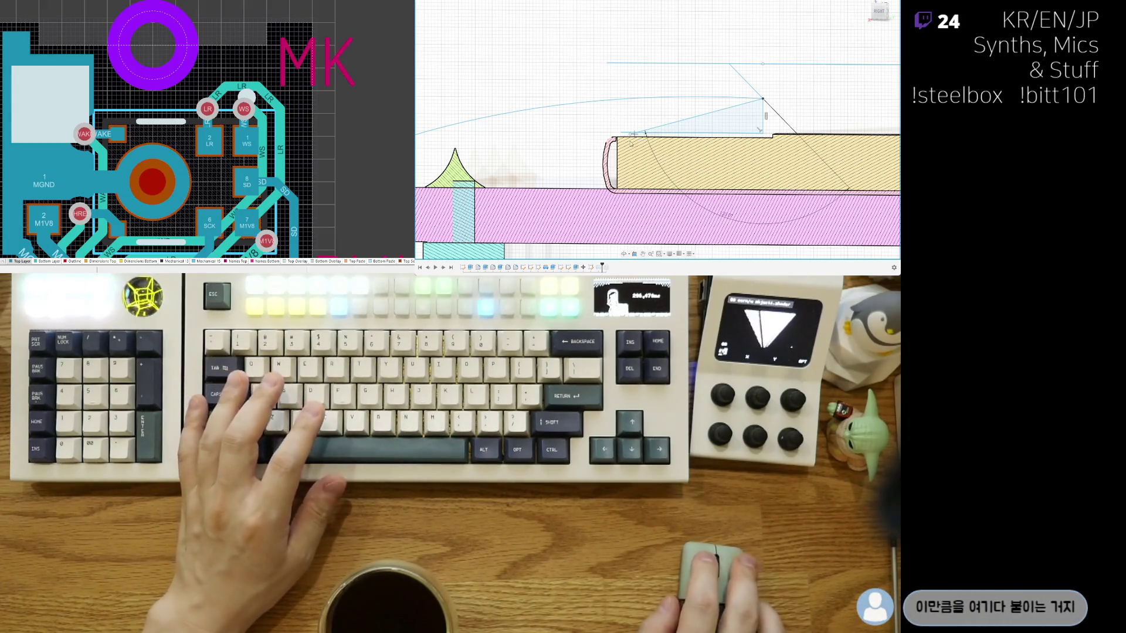
{"action": "scroll", "coordinate": [677, 124], "scroll_direction": "up", "scroll_amount": 3}
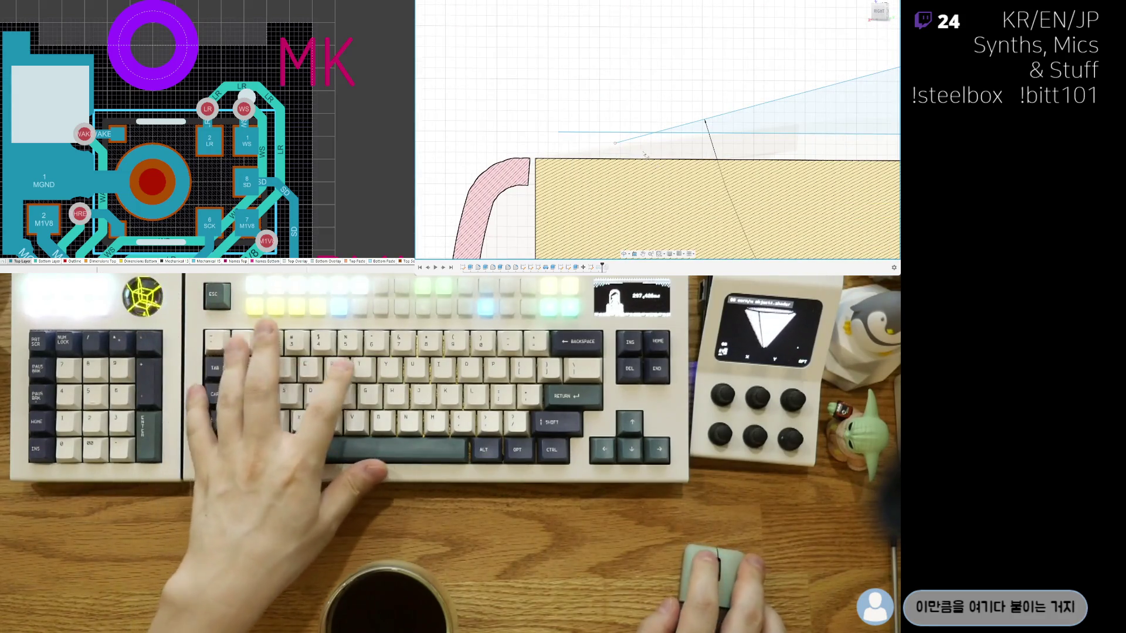
{"action": "middle_click_drag", "start_coordinate": [645, 155], "coordinate": [599, 125], "text": "shift"}
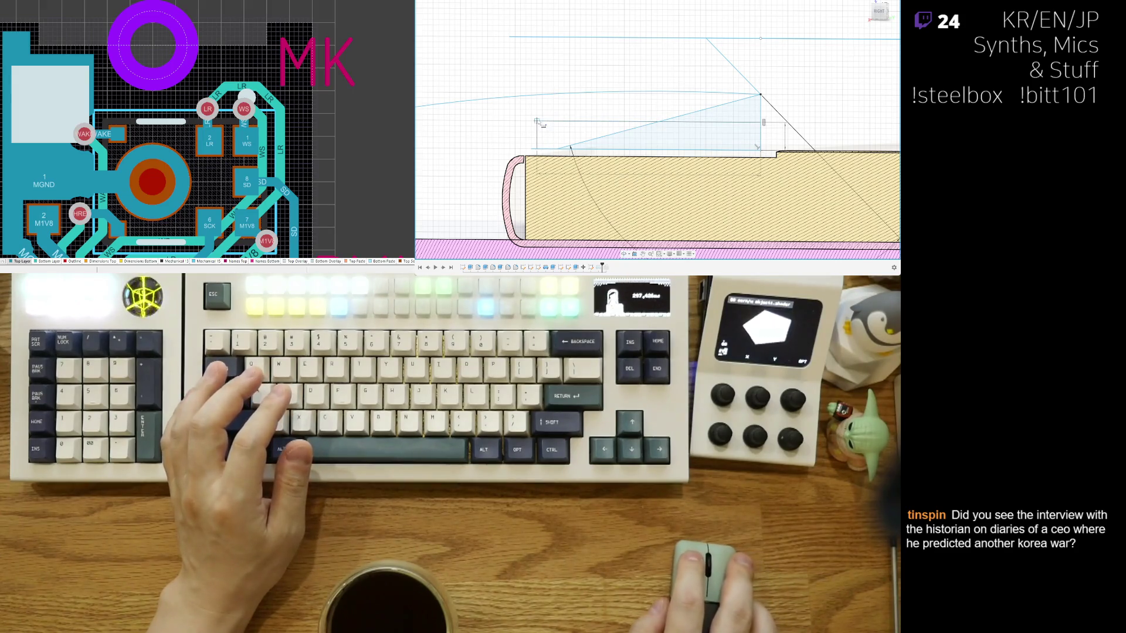
{"action": "middle_click_drag", "start_coordinate": [511, 127], "coordinate": [575, 113]}
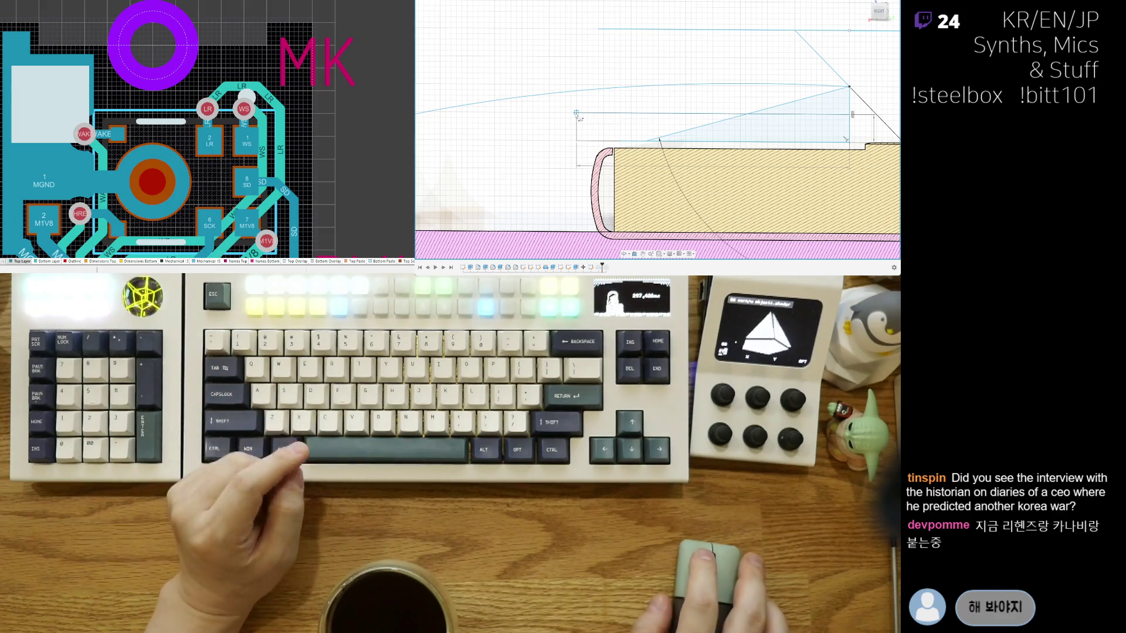
{"action": "left_click_drag", "start_coordinate": [577, 113], "coordinate": [550, 113]}
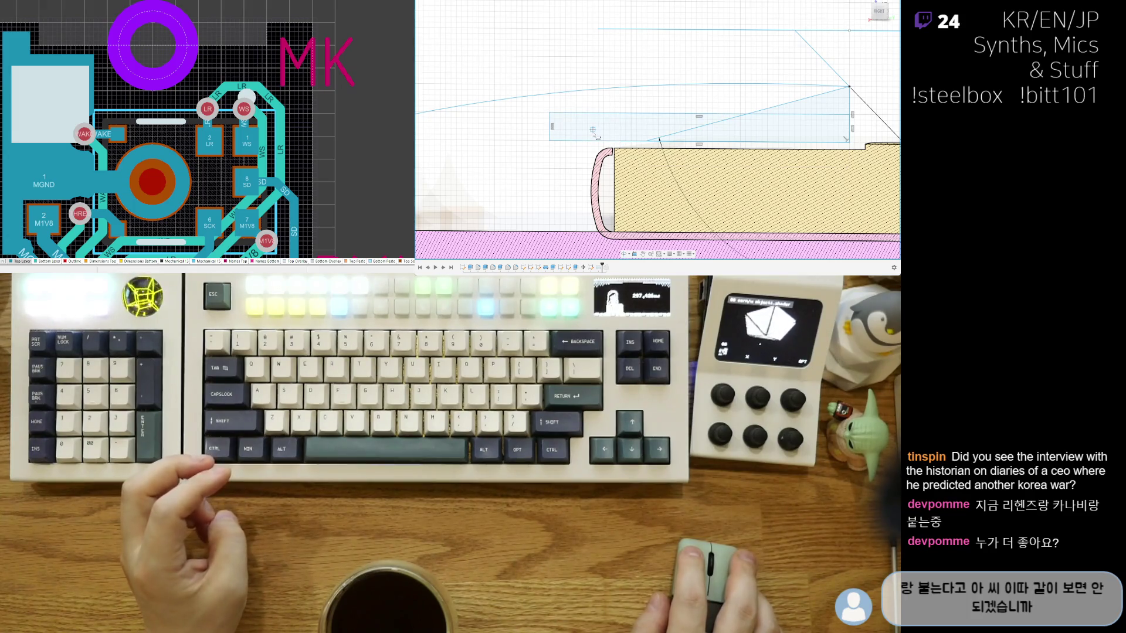
Step: Draw a short horizontal line left of the rounded shell edge and begin dimensioning it
{"action": "middle_click_drag", "start_coordinate": [594, 132], "coordinate": [540, 142]}
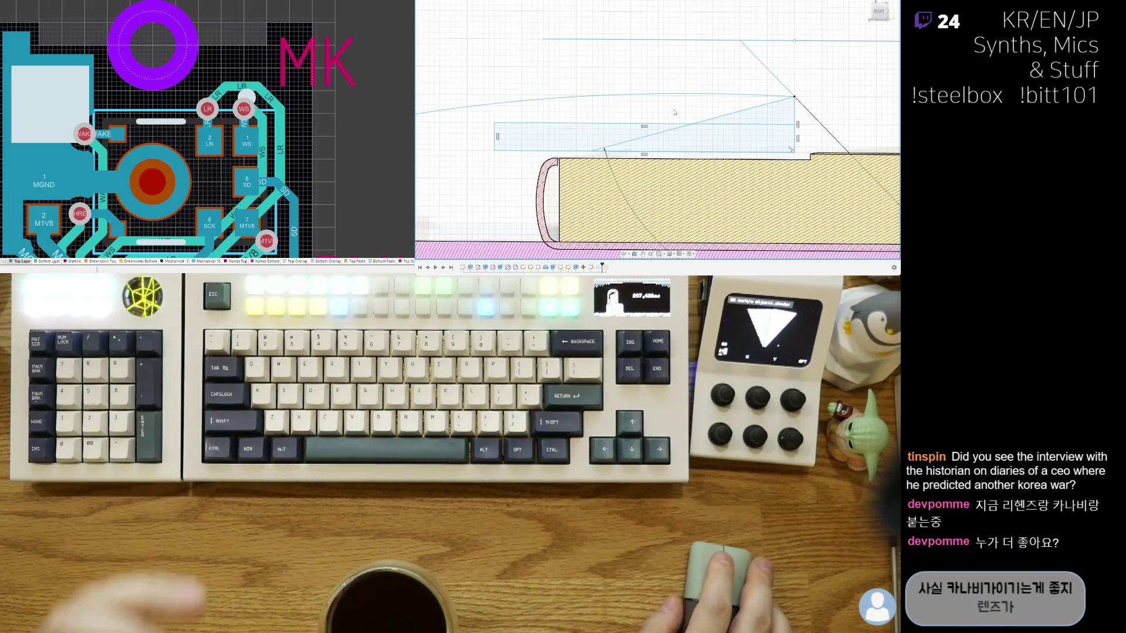
{"action": "middle_click_drag", "start_coordinate": [573, 133], "coordinate": [612, 86]}
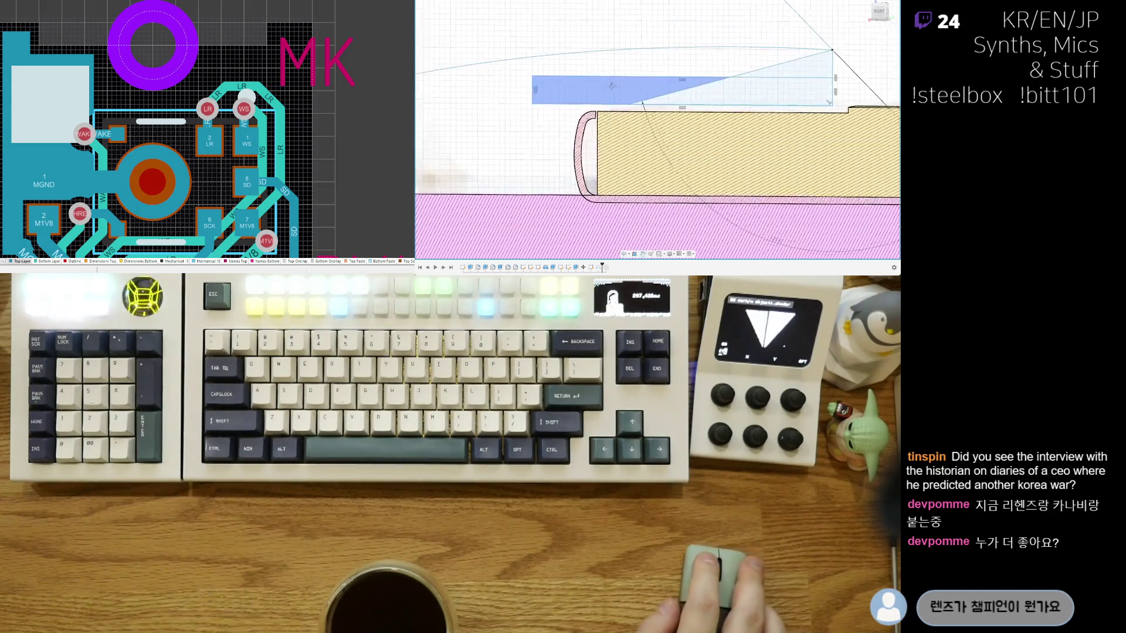
{"action": "scroll", "coordinate": [615, 97], "scroll_direction": "down", "scroll_amount": 2}
{"action": "scroll", "coordinate": [629, 127], "scroll_direction": "down", "scroll_amount": 2}
{"action": "scroll", "coordinate": [642, 163], "scroll_direction": "down", "scroll_amount": 2}
{"action": "scroll", "coordinate": [661, 202], "scroll_direction": "down", "scroll_amount": 2}
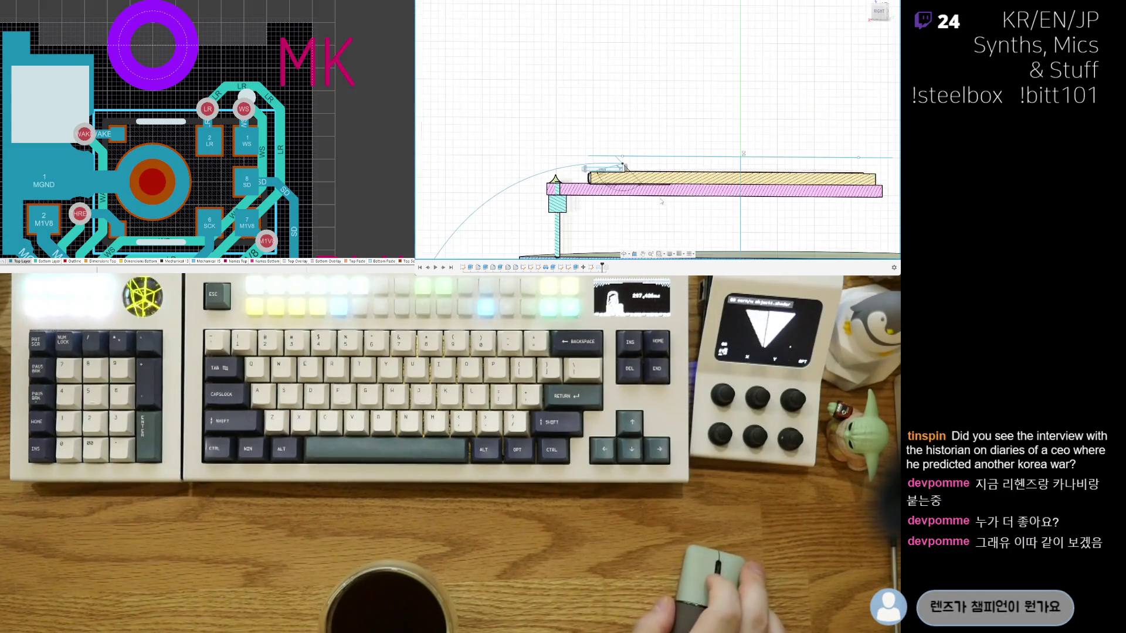
{"action": "scroll", "coordinate": [651, 192], "scroll_direction": "up", "scroll_amount": 2}
{"action": "scroll", "coordinate": [641, 181], "scroll_direction": "up", "scroll_amount": 1}
{"action": "scroll", "coordinate": [629, 170], "scroll_direction": "up", "scroll_amount": 2}
{"action": "scroll", "coordinate": [615, 157], "scroll_direction": "up", "scroll_amount": 2}
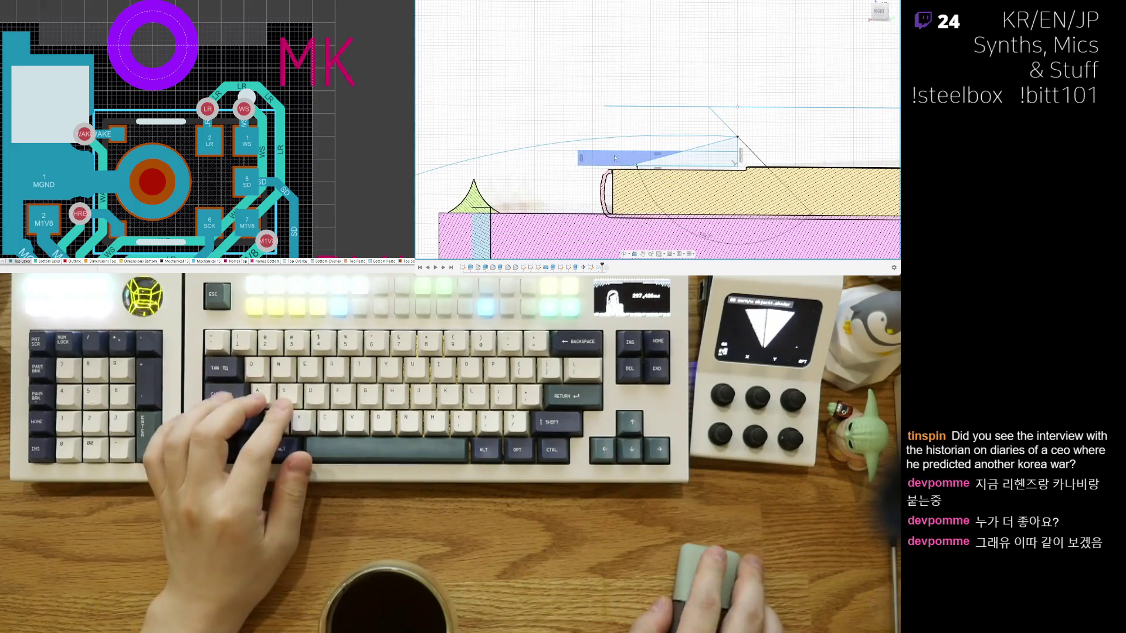
{"action": "scroll", "coordinate": [607, 159], "scroll_direction": "up", "scroll_amount": 1}
{"action": "scroll", "coordinate": [585, 164], "scroll_direction": "up", "scroll_amount": 1}
{"action": "scroll", "coordinate": [563, 171], "scroll_direction": "up", "scroll_amount": 1}
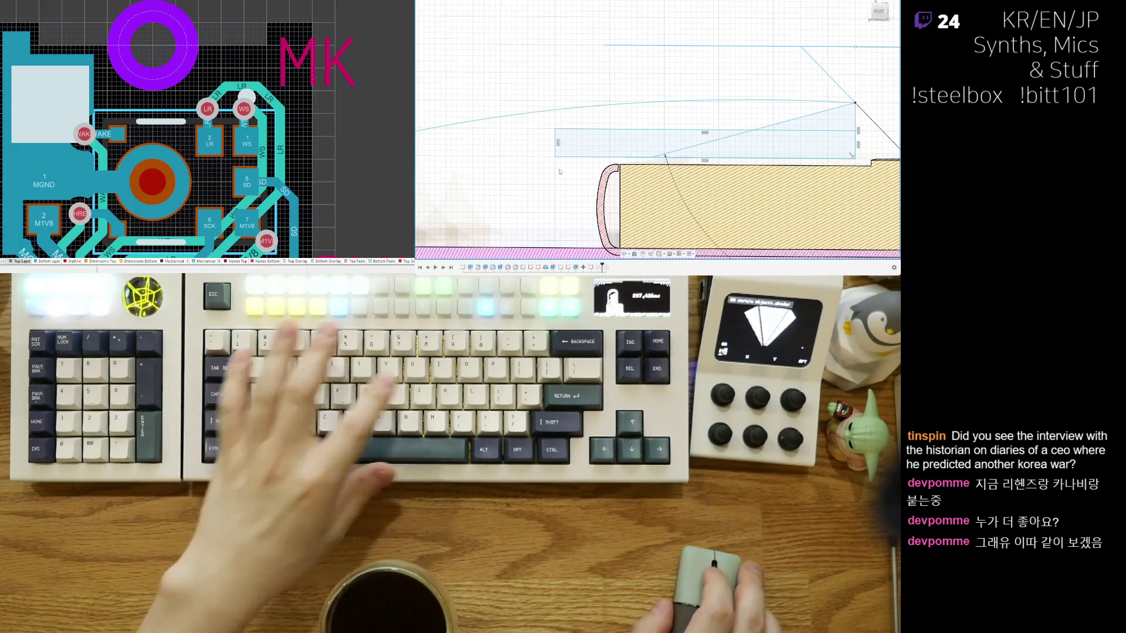
{"action": "key", "text": "d"}
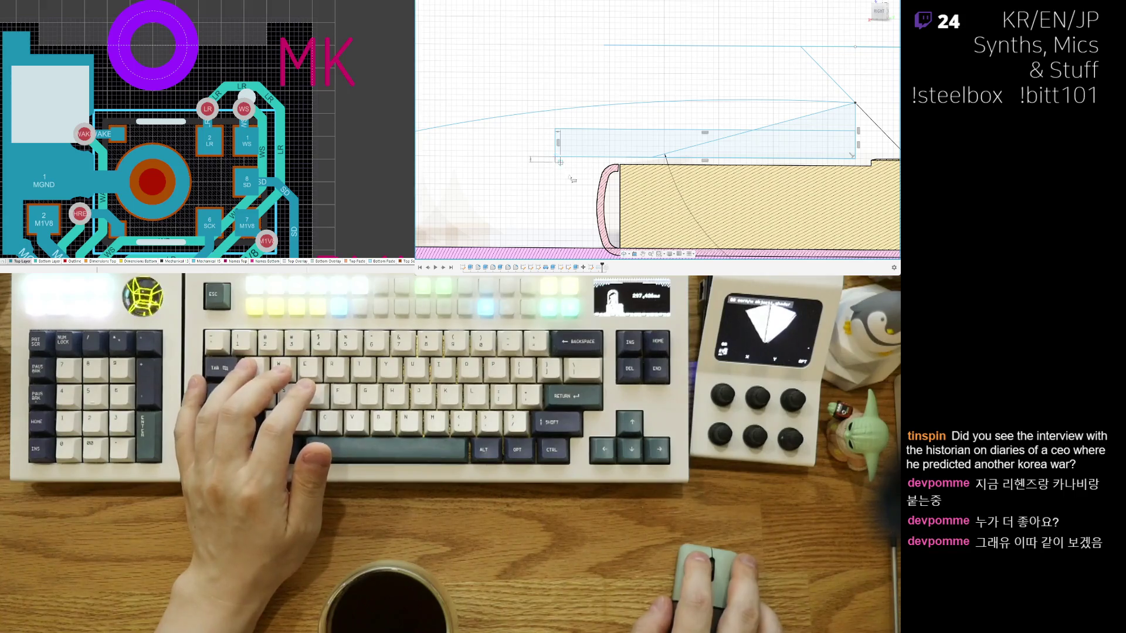
{"action": "middle_click_drag", "start_coordinate": [573, 180], "coordinate": [572, 149]}
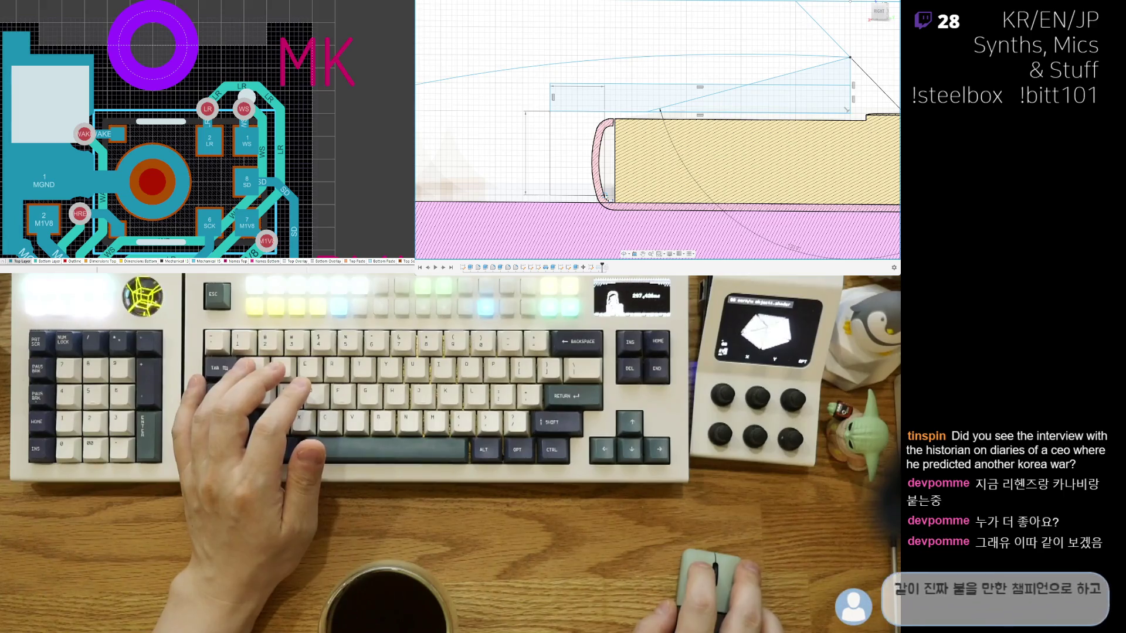
{"action": "scroll", "coordinate": [605, 196], "scroll_direction": "down", "scroll_amount": 3}
{"action": "scroll", "coordinate": [600, 211], "scroll_direction": "down", "scroll_amount": 3}
{"action": "scroll", "coordinate": [593, 235], "scroll_direction": "down", "scroll_amount": 2}
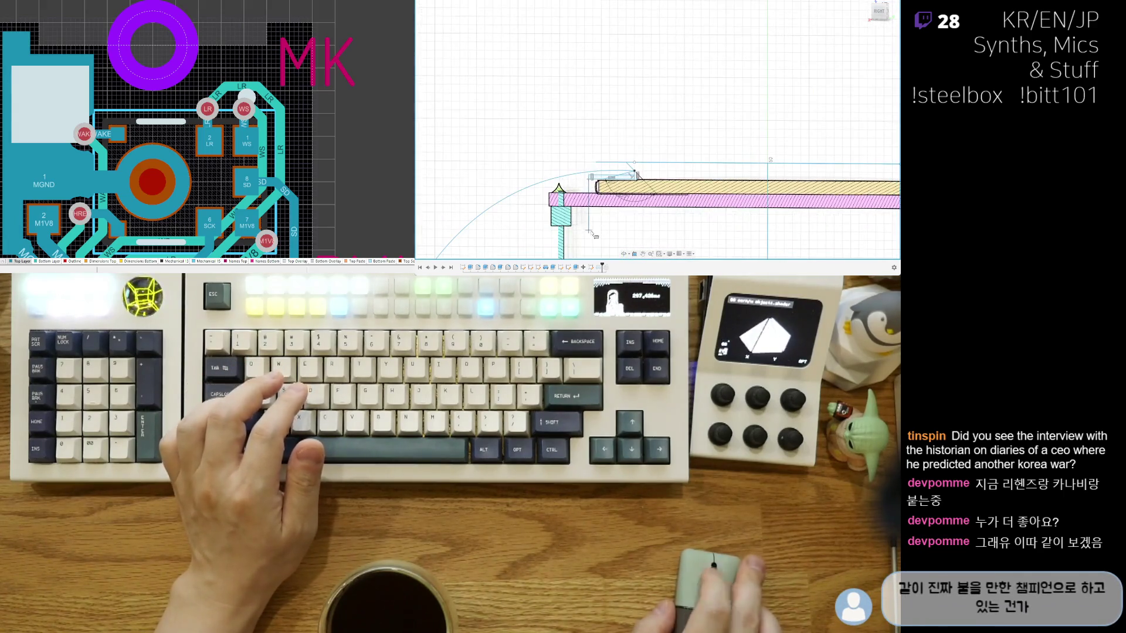
{"action": "scroll", "coordinate": [593, 192], "scroll_direction": "up", "scroll_amount": 3}
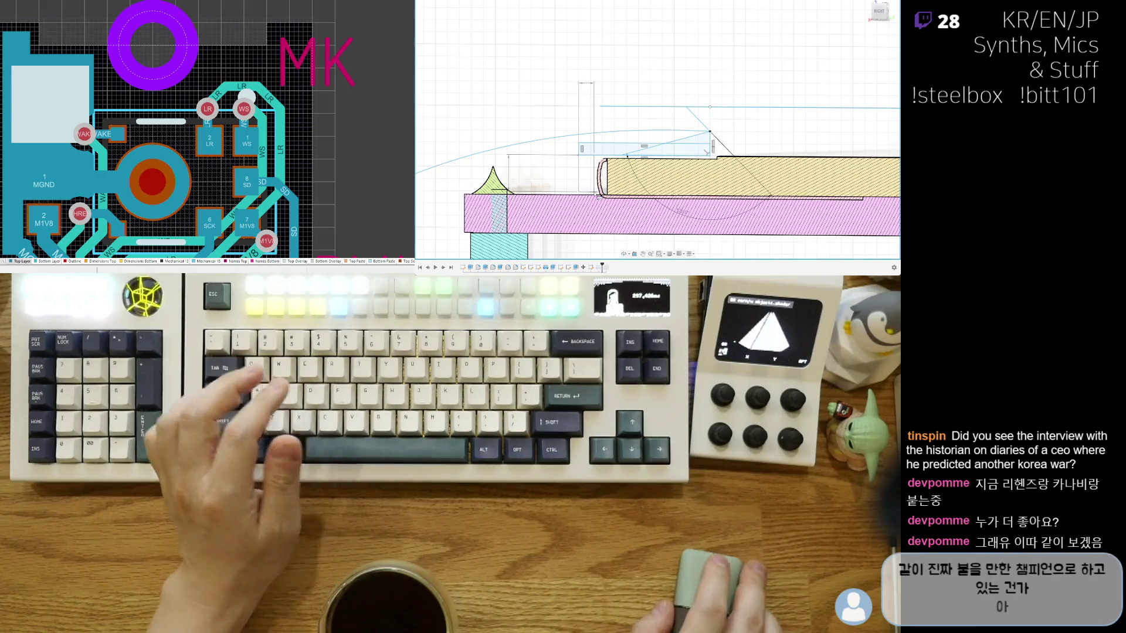
{"action": "scroll", "coordinate": [593, 193], "scroll_direction": "up", "scroll_amount": 3}
{"action": "scroll", "coordinate": [596, 193], "scroll_direction": "down", "scroll_amount": 1}
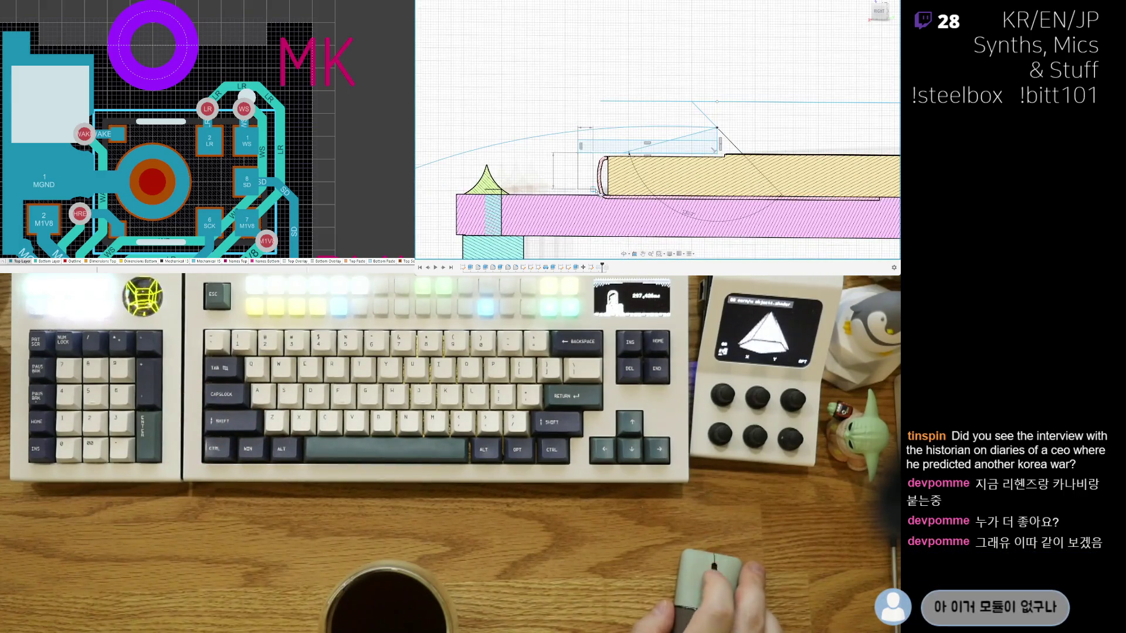
{"action": "scroll", "coordinate": [596, 192], "scroll_direction": "up", "scroll_amount": 1}
{"action": "scroll", "coordinate": [597, 193], "scroll_direction": "up", "scroll_amount": 1}
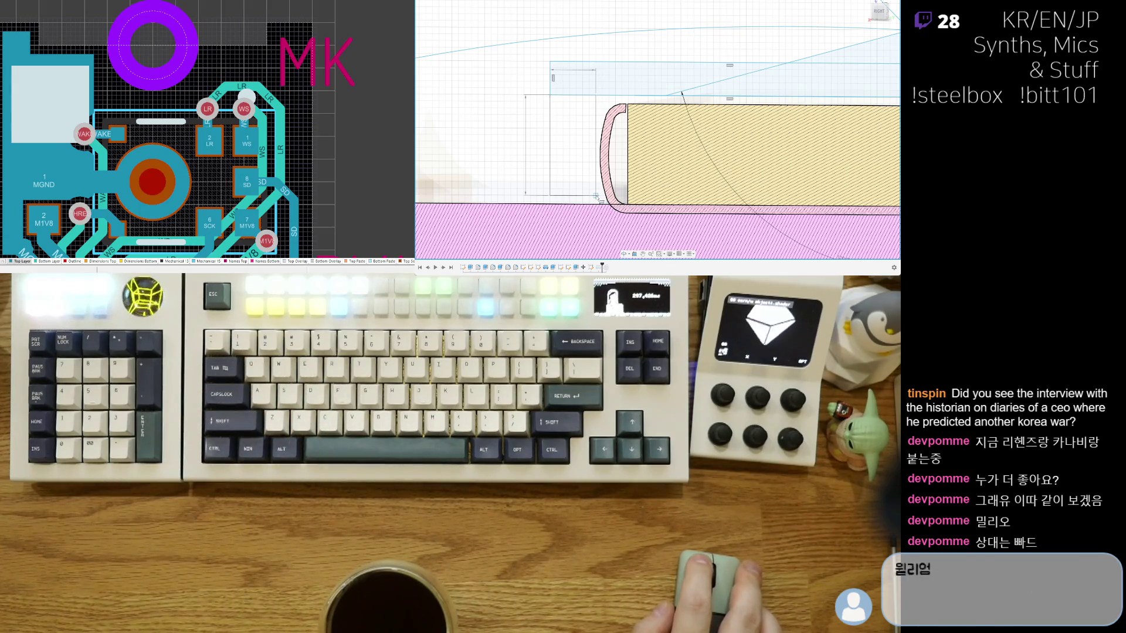
{"action": "scroll", "coordinate": [596, 196], "scroll_direction": "down", "scroll_amount": 5}
{"action": "scroll", "coordinate": [596, 196], "scroll_direction": "down", "scroll_amount": 3}
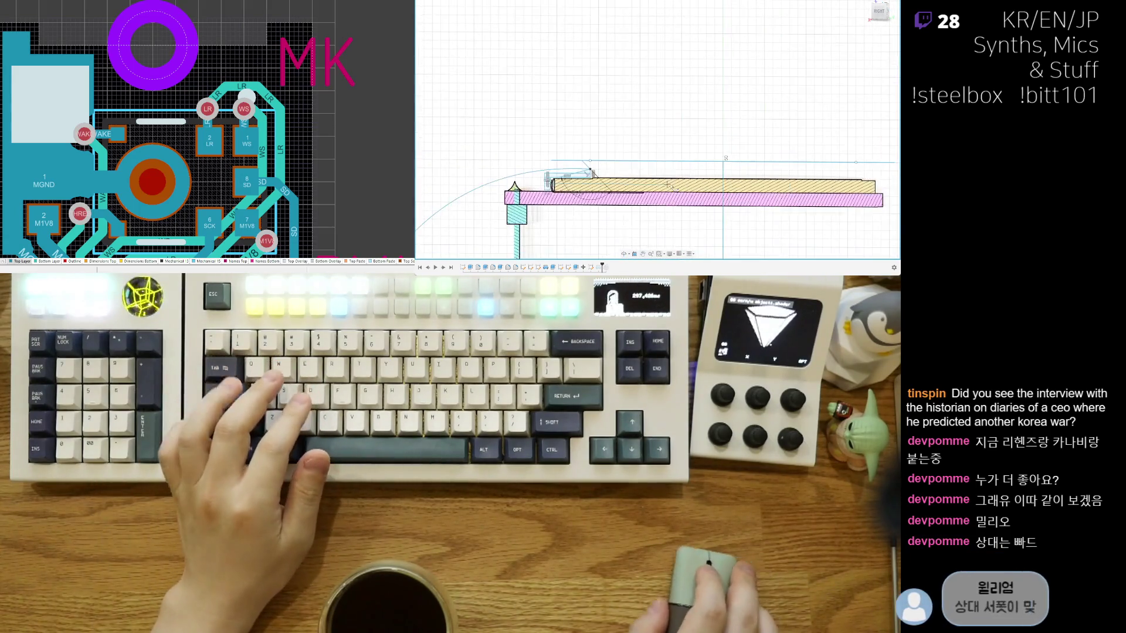
{"action": "scroll", "coordinate": [595, 197], "scroll_direction": "down", "scroll_amount": 2}
Step: Pan past the support post back to the rim and start the Line tool beside the shell lip
{"action": "middle_click_drag", "start_coordinate": [451, 176], "coordinate": [608, 162]}
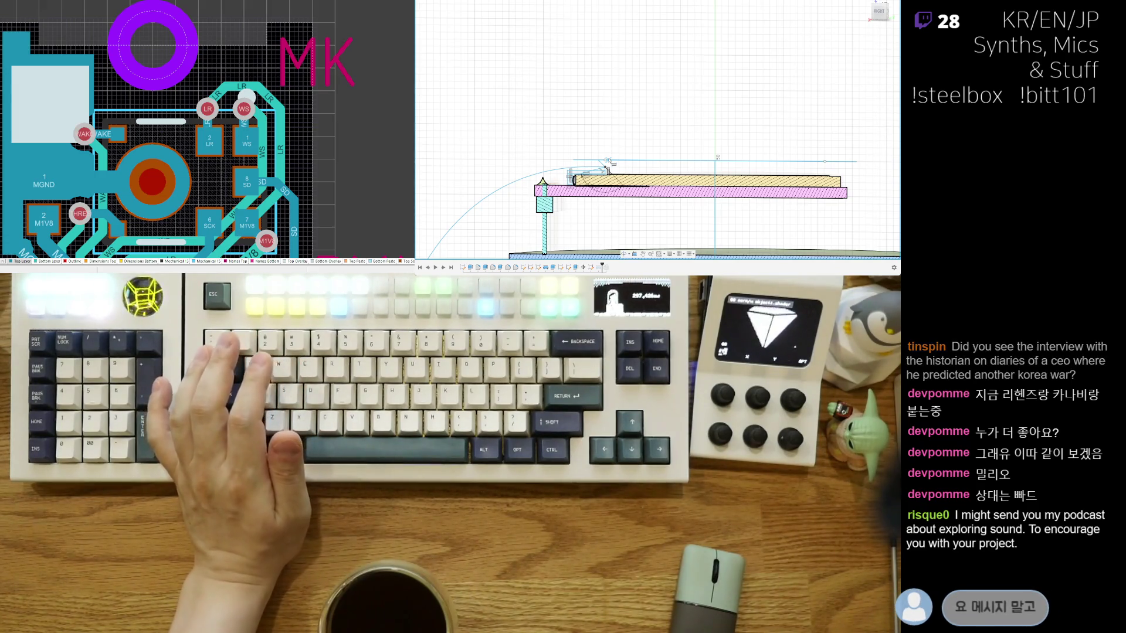
{"action": "scroll", "coordinate": [539, 194], "scroll_direction": "up", "scroll_amount": 3}
{"action": "scroll", "coordinate": [607, 167], "scroll_direction": "up", "scroll_amount": 3}
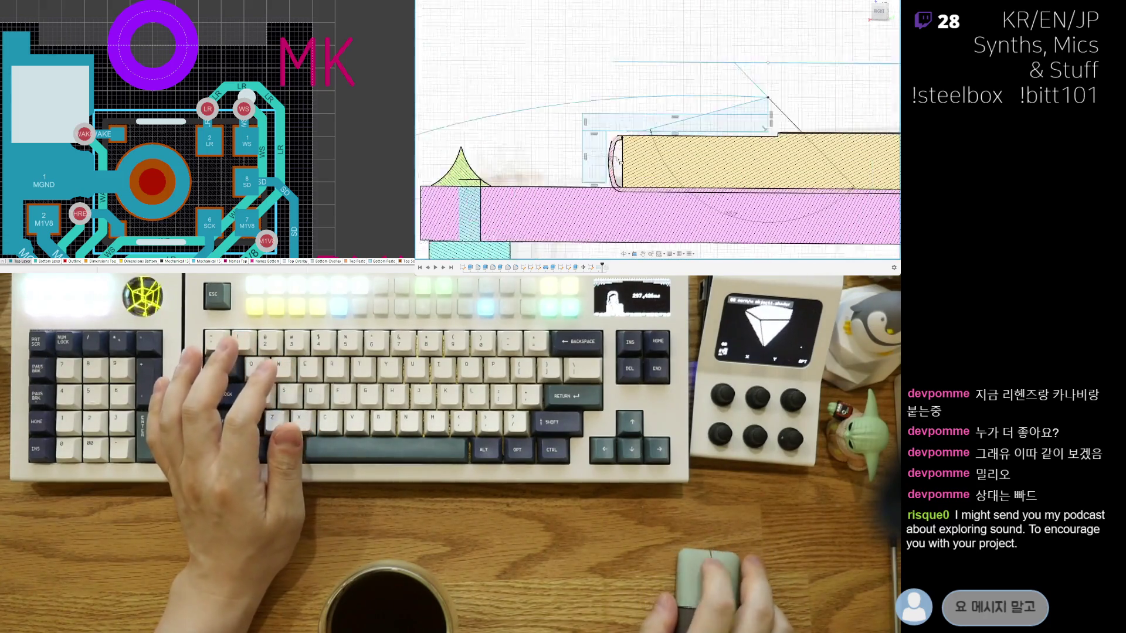
{"action": "scroll", "coordinate": [607, 167], "scroll_direction": "up", "scroll_amount": 2}
{"action": "key", "text": "l"}
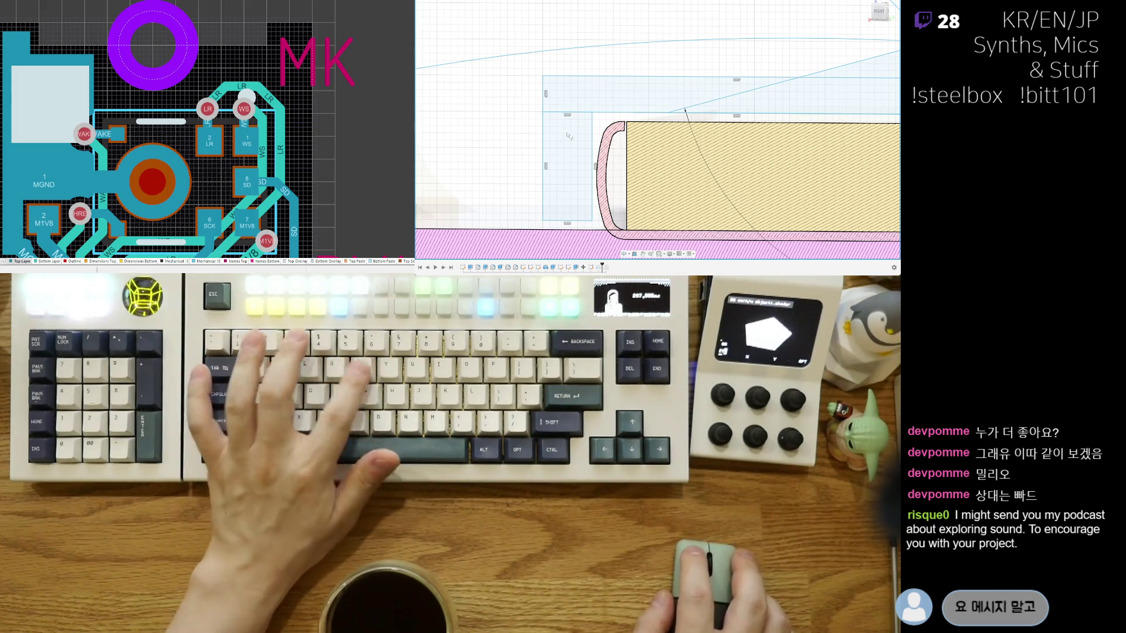
{"action": "scroll", "coordinate": [709, 102], "scroll_direction": "up", "scroll_amount": 3}
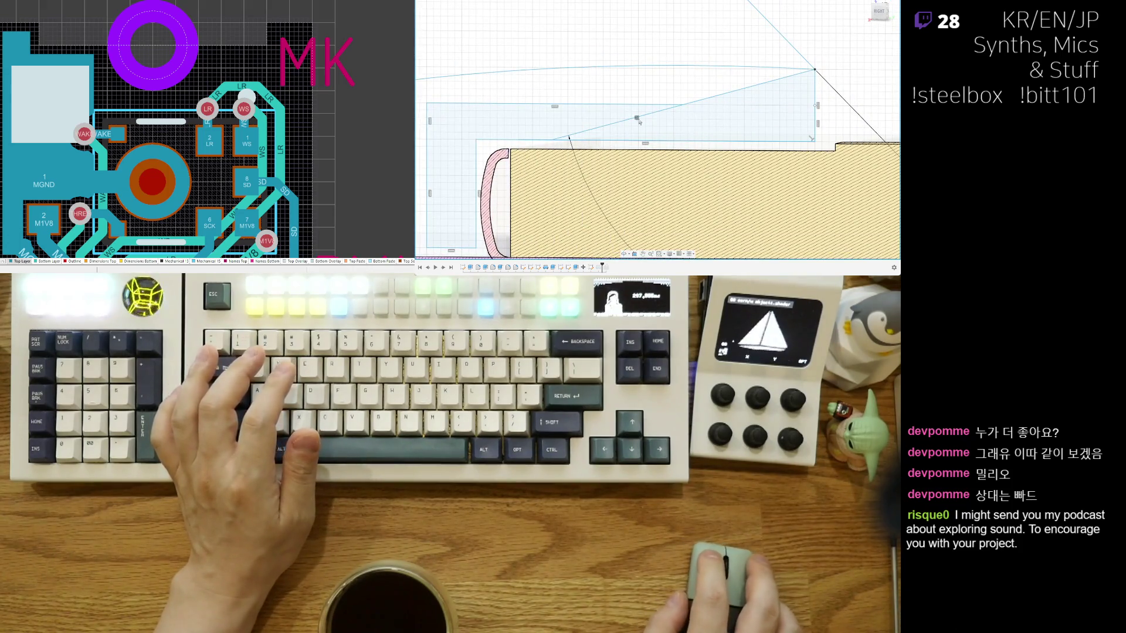
{"action": "scroll", "coordinate": [659, 117], "scroll_direction": "down", "scroll_amount": 2}
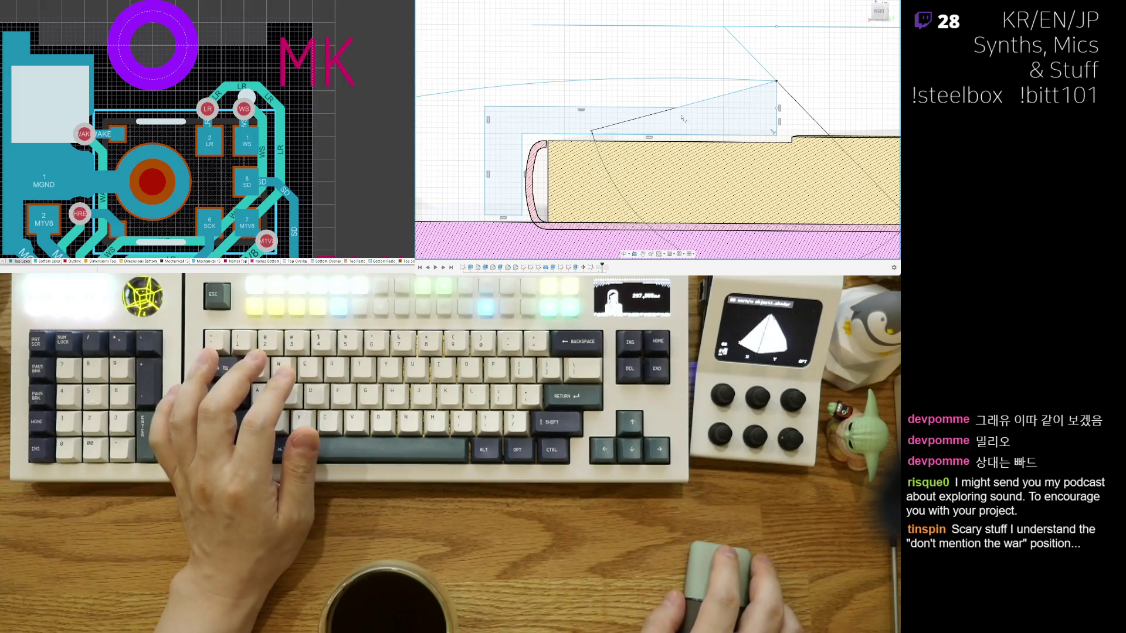
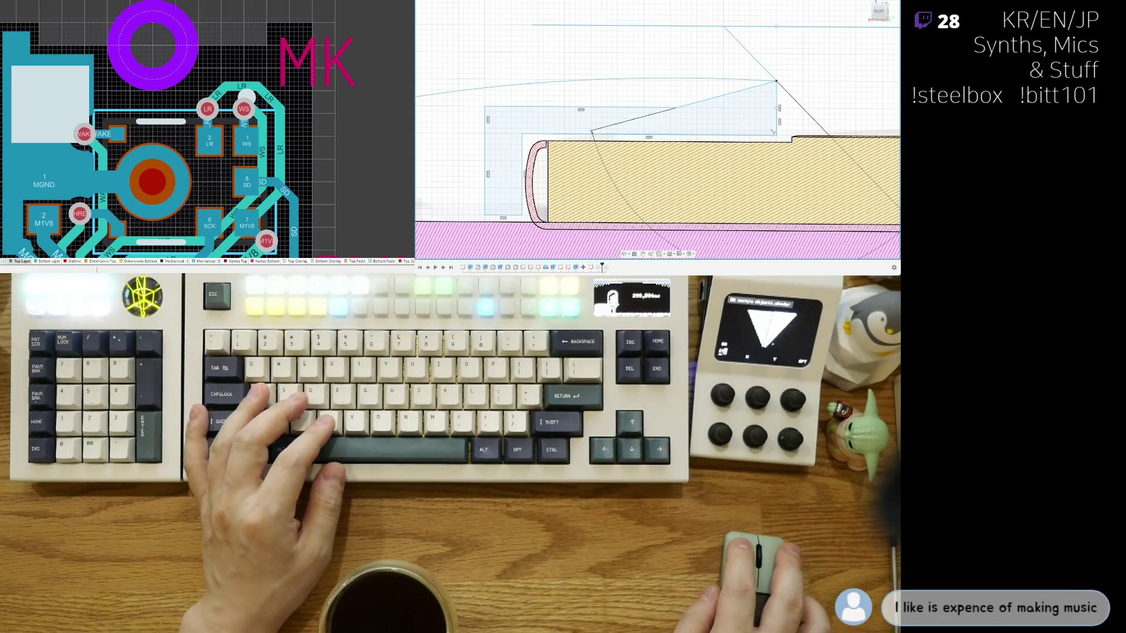
{"action": "scroll", "coordinate": [658, 95], "scroll_direction": "down", "scroll_amount": 2}
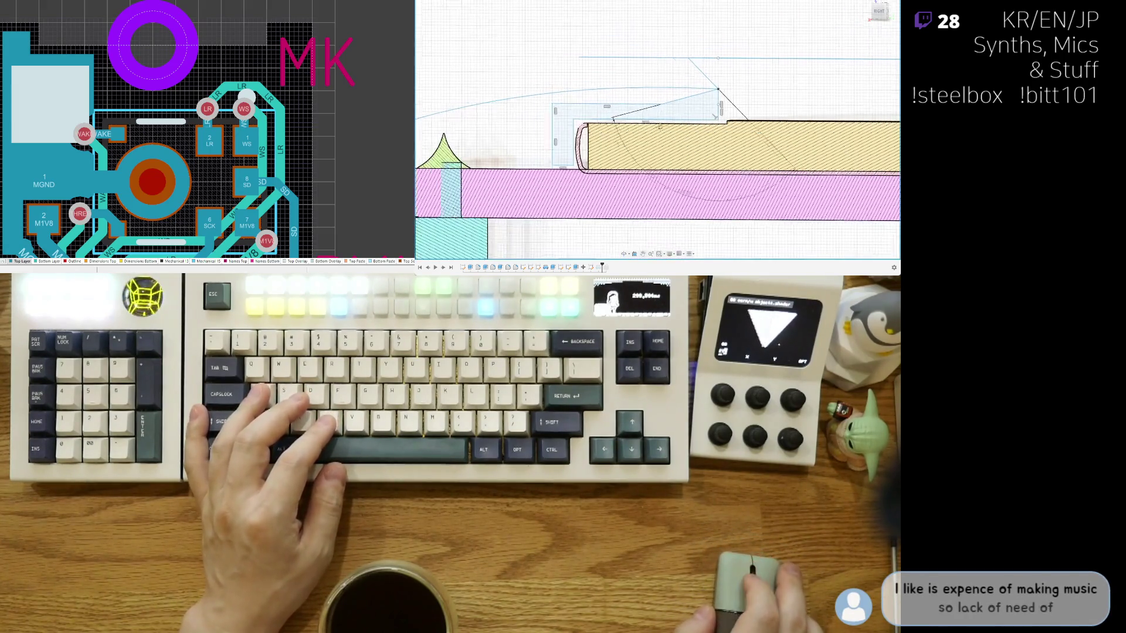
{"action": "scroll", "coordinate": [659, 94], "scroll_direction": "down", "scroll_amount": 2}
{"action": "scroll", "coordinate": [697, 108], "scroll_direction": "up", "scroll_amount": 1}
{"action": "scroll", "coordinate": [704, 107], "scroll_direction": "up", "scroll_amount": 1}
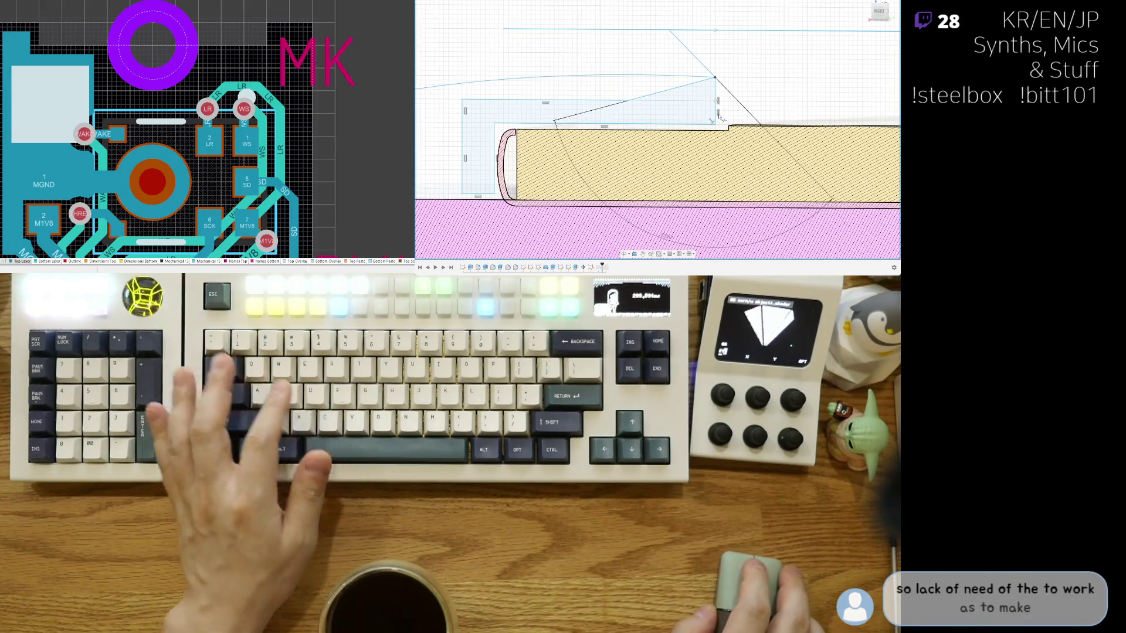
{"action": "scroll", "coordinate": [666, 115], "scroll_direction": "down", "scroll_amount": 1}
{"action": "scroll", "coordinate": [616, 114], "scroll_direction": "down", "scroll_amount": 1}
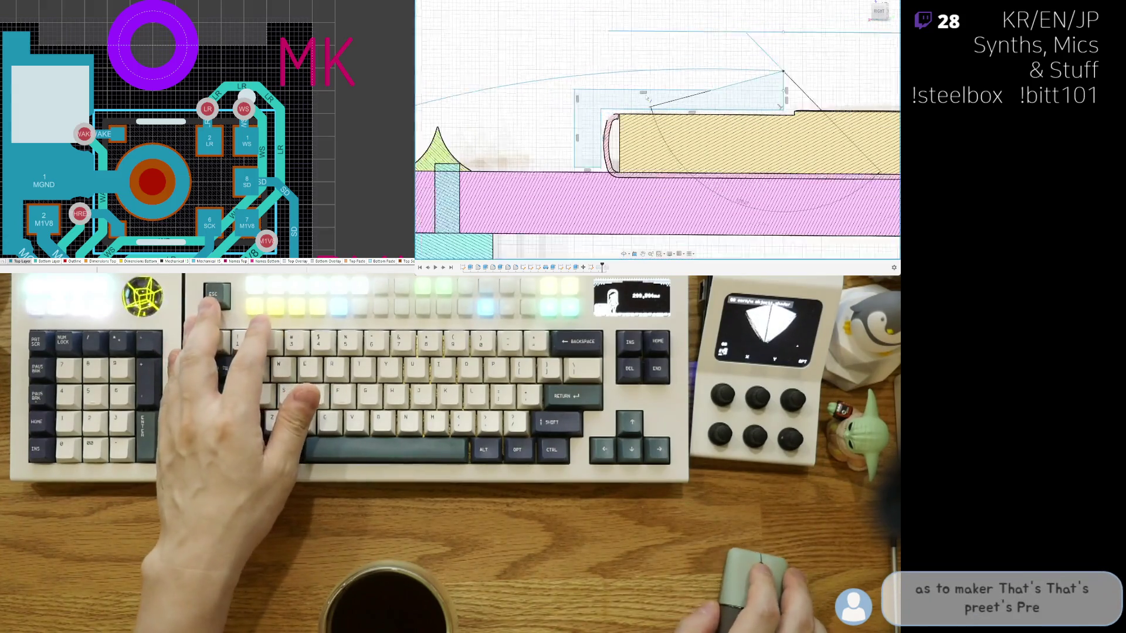
{"action": "scroll", "coordinate": [616, 114], "scroll_direction": "down", "scroll_amount": 1}
{"action": "scroll", "coordinate": [616, 115], "scroll_direction": "down", "scroll_amount": 1}
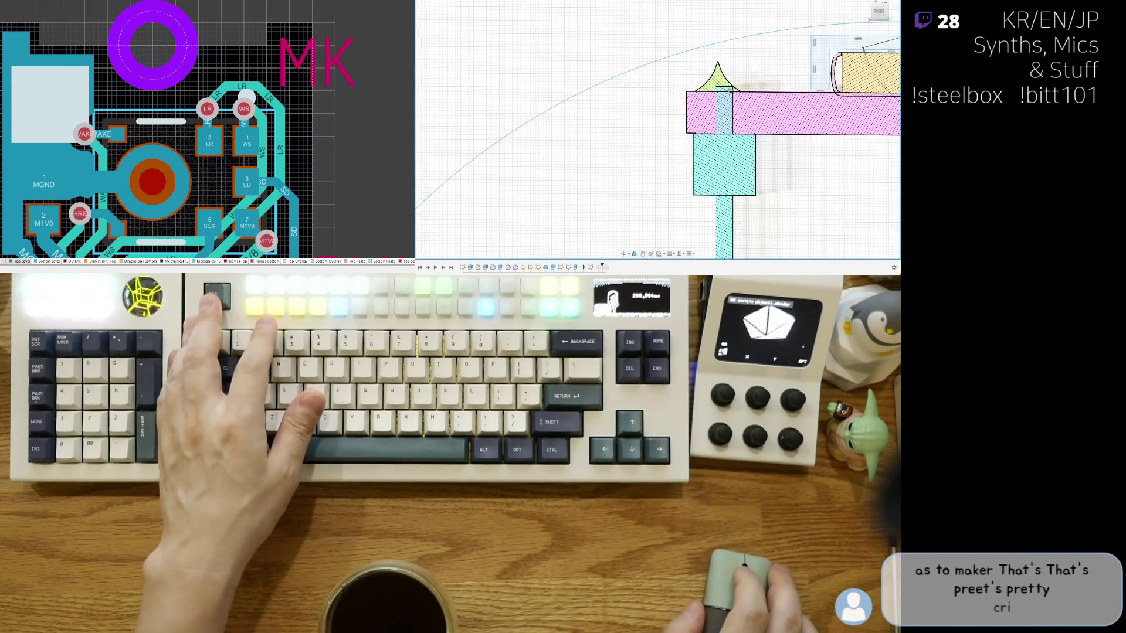
Step: Select the curved shell band profile in the side-view sketch near the plate and standoff
{"action": "middle_click_drag", "start_coordinate": [889, 53], "coordinate": [784, 109]}
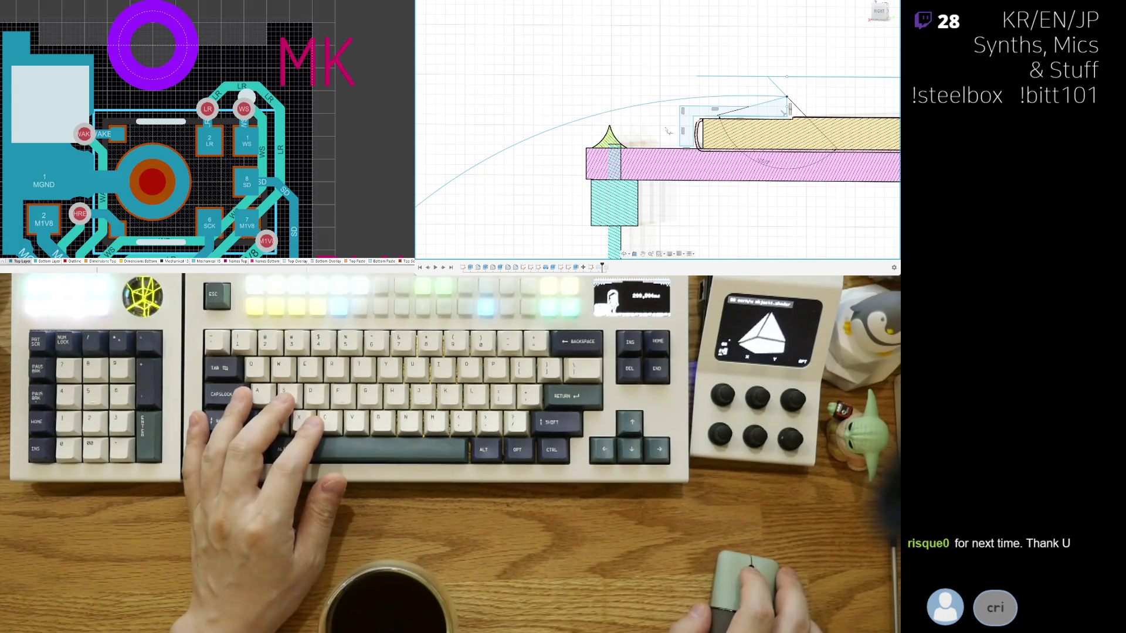
{"action": "scroll", "coordinate": [668, 131], "scroll_direction": "up", "scroll_amount": 2}
{"action": "scroll", "coordinate": [666, 122], "scroll_direction": "down", "scroll_amount": 1}
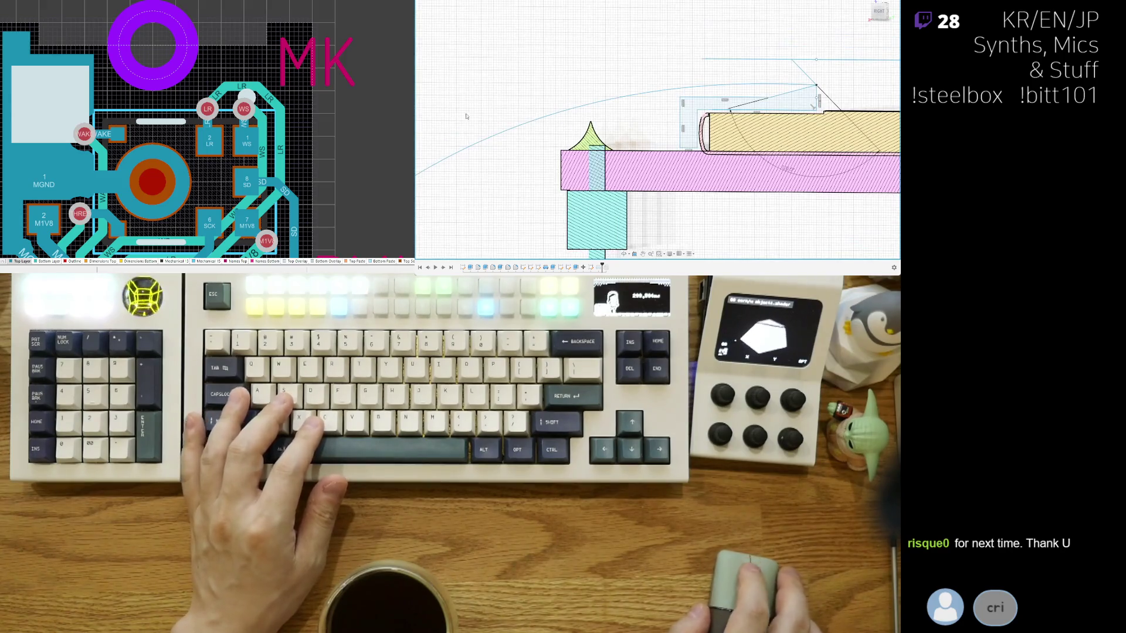
{"action": "left_click", "coordinate": [490, 124]}
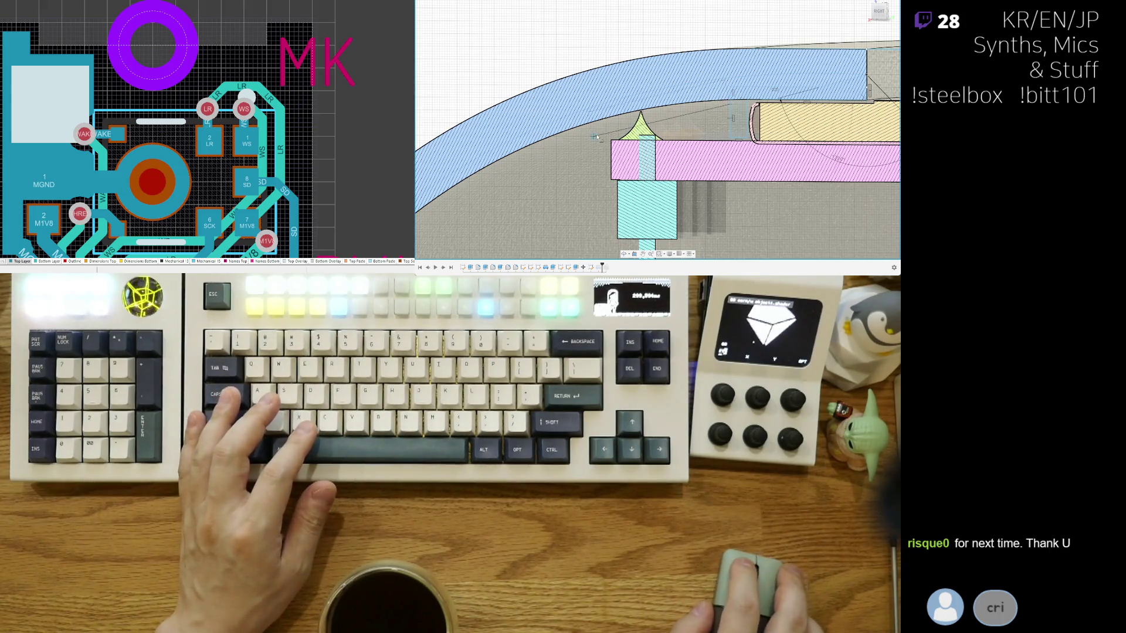
Step: Cancel the unfinished sketch line along the shell's outer curve
{"action": "middle_click_drag", "start_coordinate": [591, 149], "coordinate": [657, 119]}
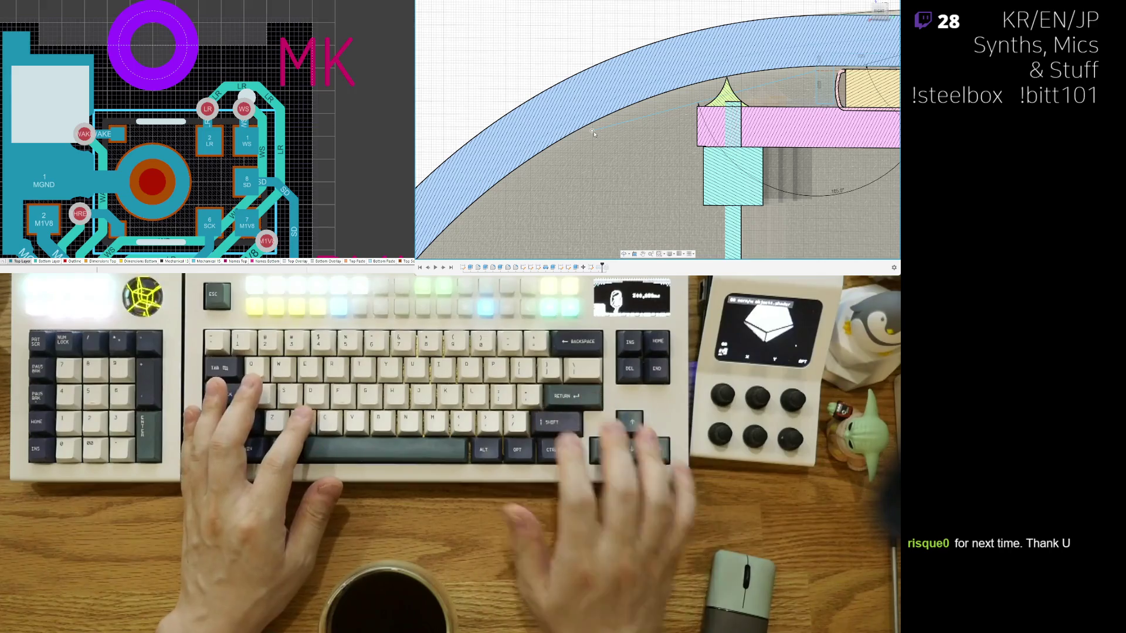
{"action": "key", "text": "ctrl+z"}
{"action": "scroll", "coordinate": [591, 162], "scroll_direction": "up", "scroll_amount": 2}
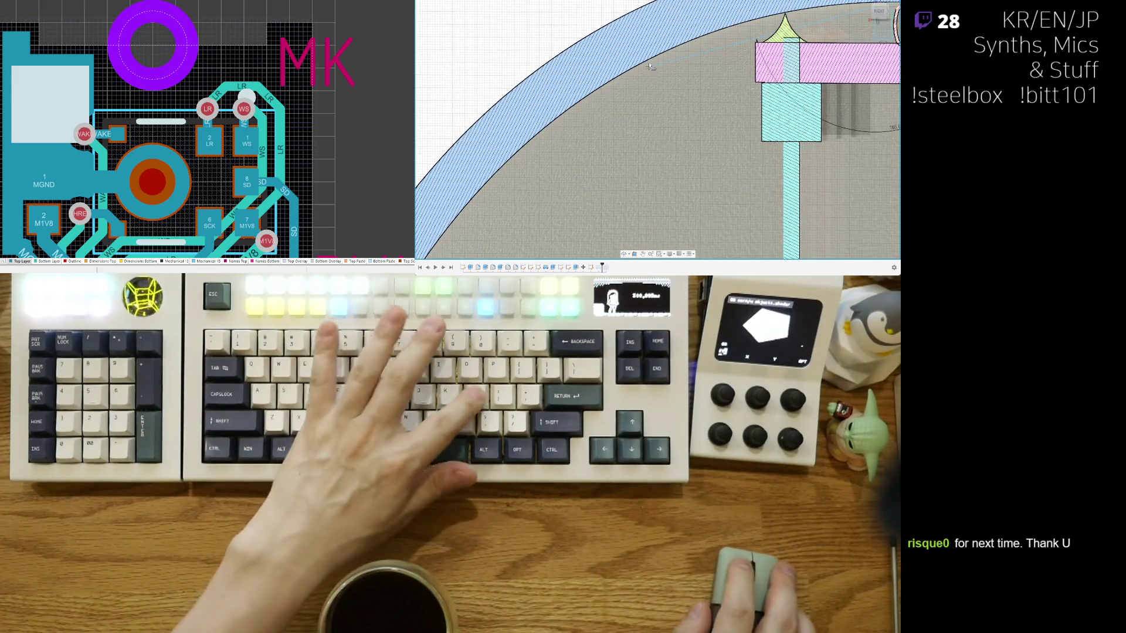
{"action": "scroll", "coordinate": [620, 103], "scroll_direction": "up", "scroll_amount": 2}
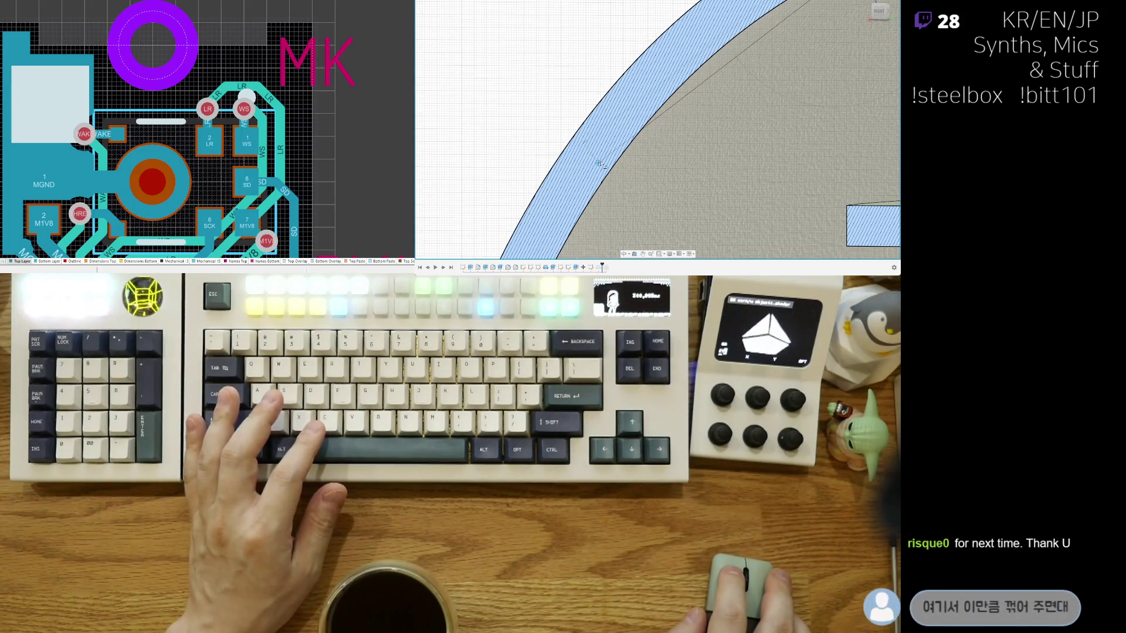
{"action": "scroll", "coordinate": [716, 72], "scroll_direction": "down", "scroll_amount": 3}
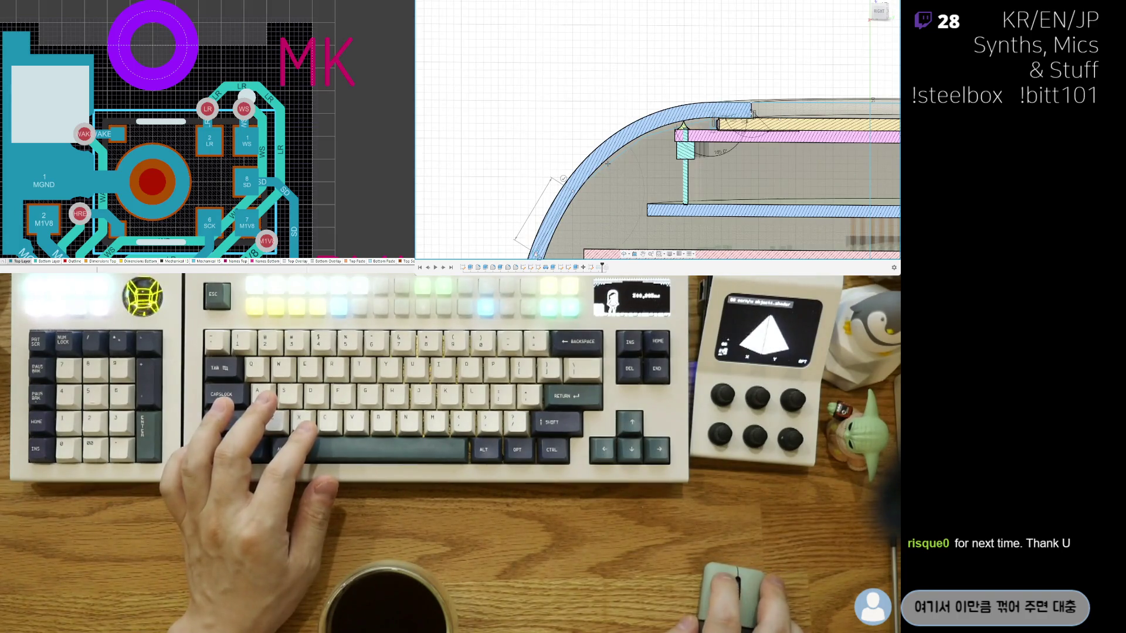
{"action": "scroll", "coordinate": [601, 204], "scroll_direction": "up", "scroll_amount": 2}
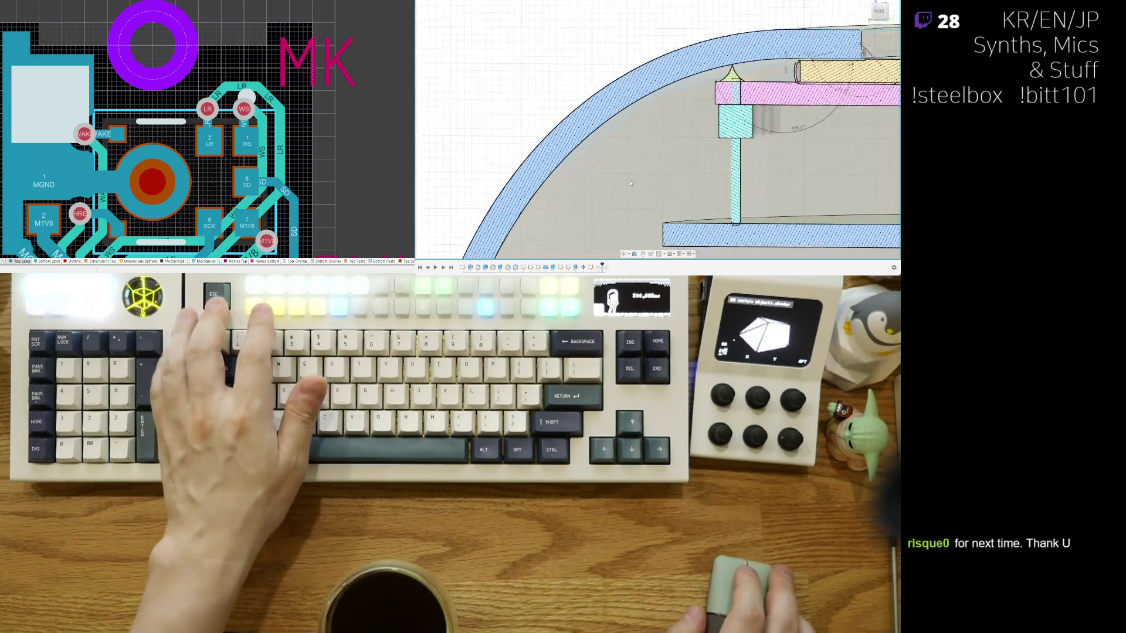
{"action": "scroll", "coordinate": [600, 118], "scroll_direction": "up", "scroll_amount": 2}
{"action": "scroll", "coordinate": [599, 119], "scroll_direction": "down", "scroll_amount": 2}
{"action": "scroll", "coordinate": [581, 176], "scroll_direction": "down", "scroll_amount": 3}
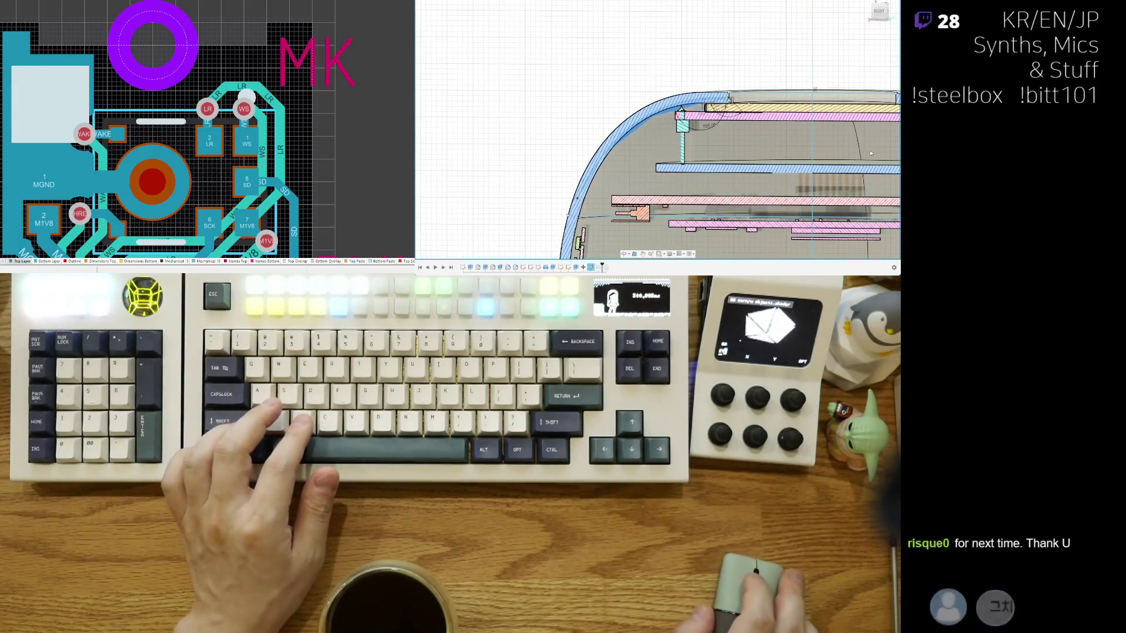
{"action": "scroll", "coordinate": [721, 126], "scroll_direction": "up", "scroll_amount": 2}
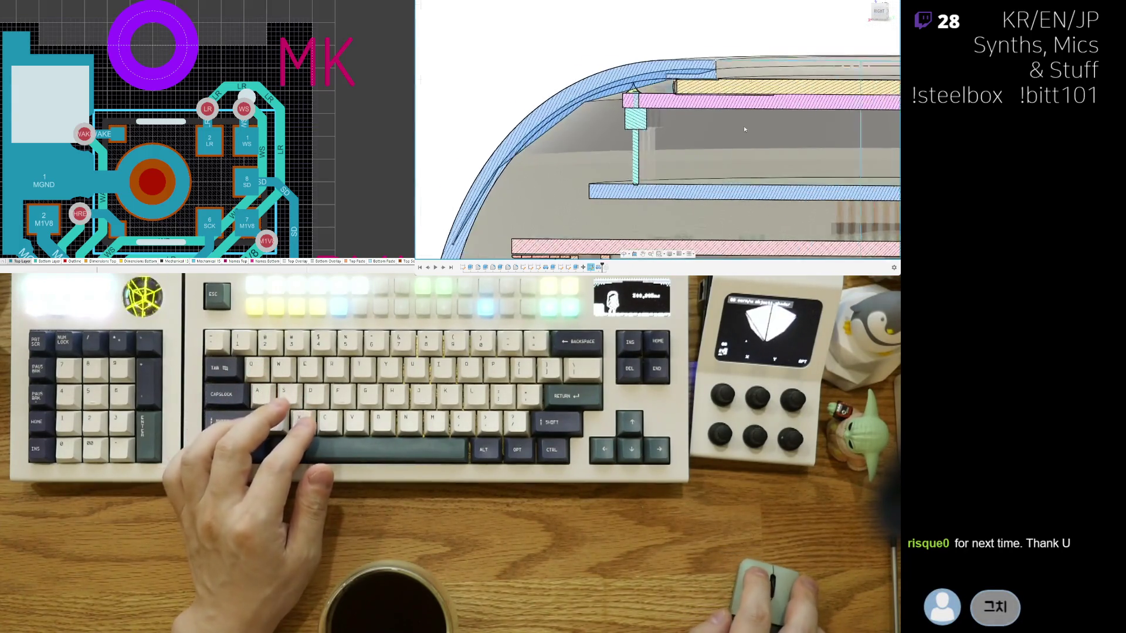
{"action": "scroll", "coordinate": [722, 126], "scroll_direction": "up", "scroll_amount": 3}
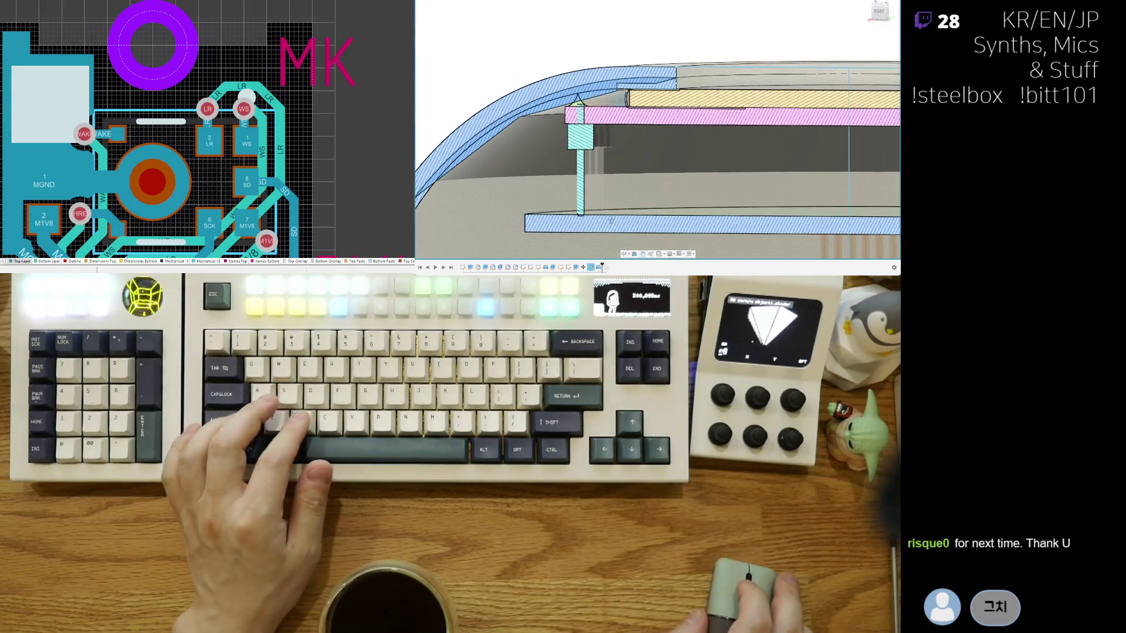
{"action": "middle_click_drag", "start_coordinate": [591, 98], "coordinate": [656, 105], "text": "shift"}
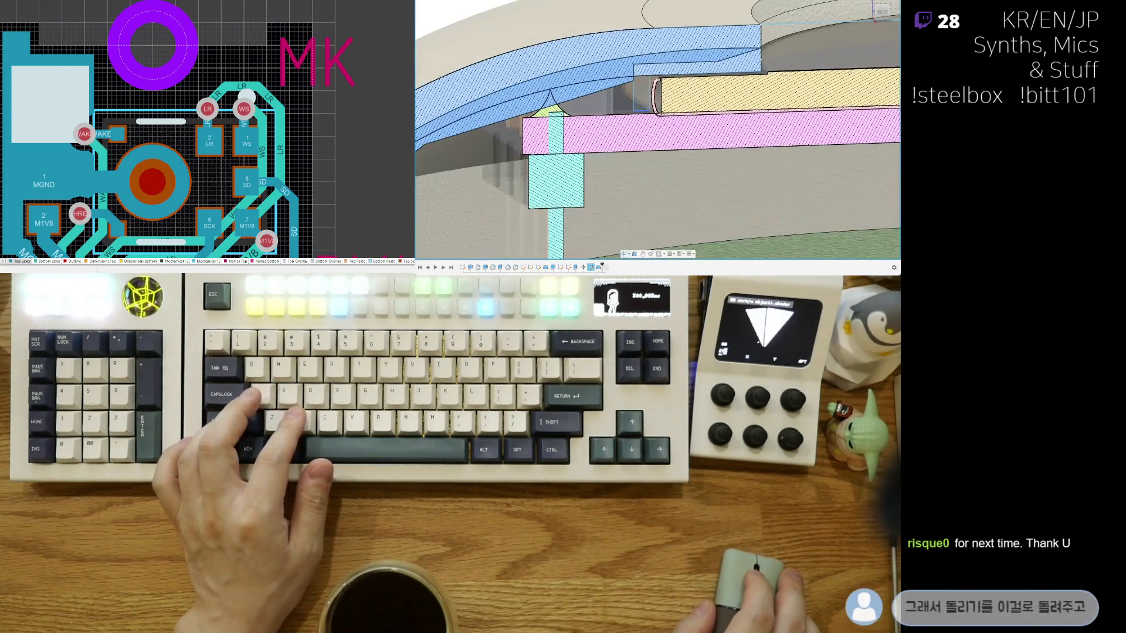
{"action": "scroll", "coordinate": [640, 101], "scroll_direction": "down", "scroll_amount": 3}
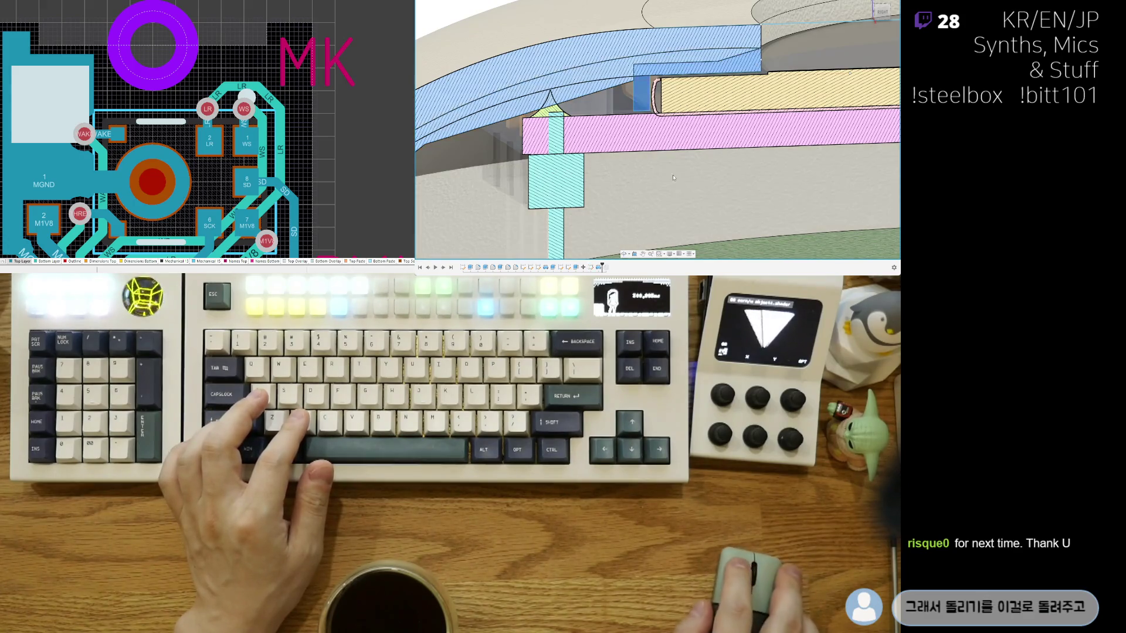
{"action": "scroll", "coordinate": [651, 159], "scroll_direction": "down", "scroll_amount": 3}
{"action": "middle_click_drag", "start_coordinate": [654, 188], "coordinate": [664, 214]}
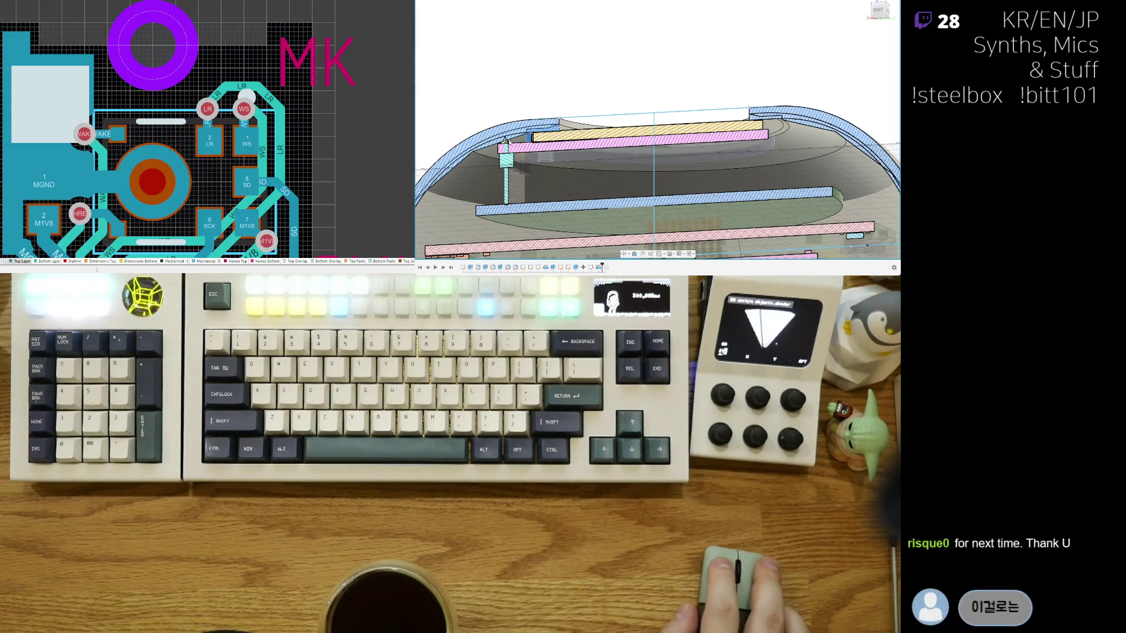
{"action": "scroll", "coordinate": [638, 157], "scroll_direction": "up", "scroll_amount": 3}
{"action": "scroll", "coordinate": [638, 156], "scroll_direction": "up", "scroll_amount": 2}
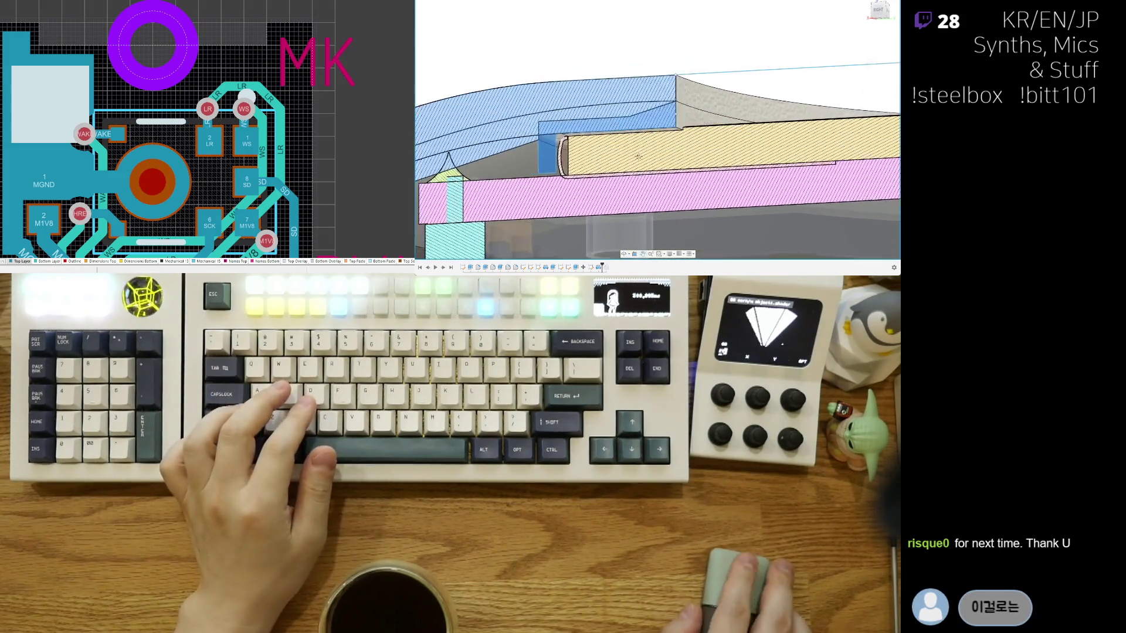
{"action": "middle_click_drag", "start_coordinate": [639, 155], "coordinate": [670, 165]}
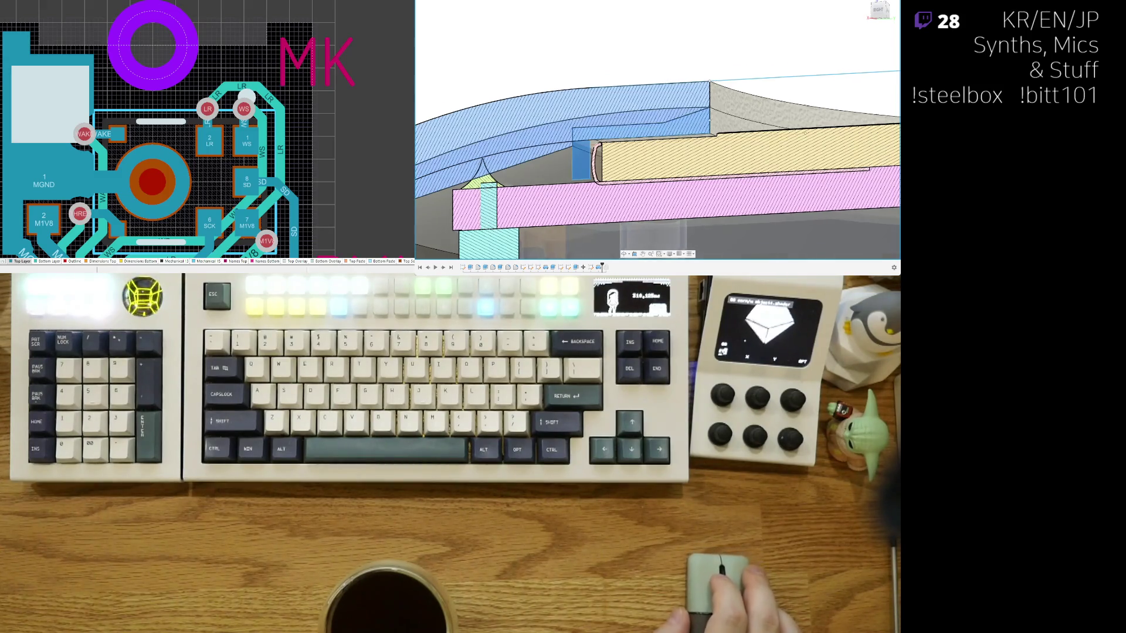
{"action": "scroll", "coordinate": [693, 91], "scroll_direction": "up", "scroll_amount": 3}
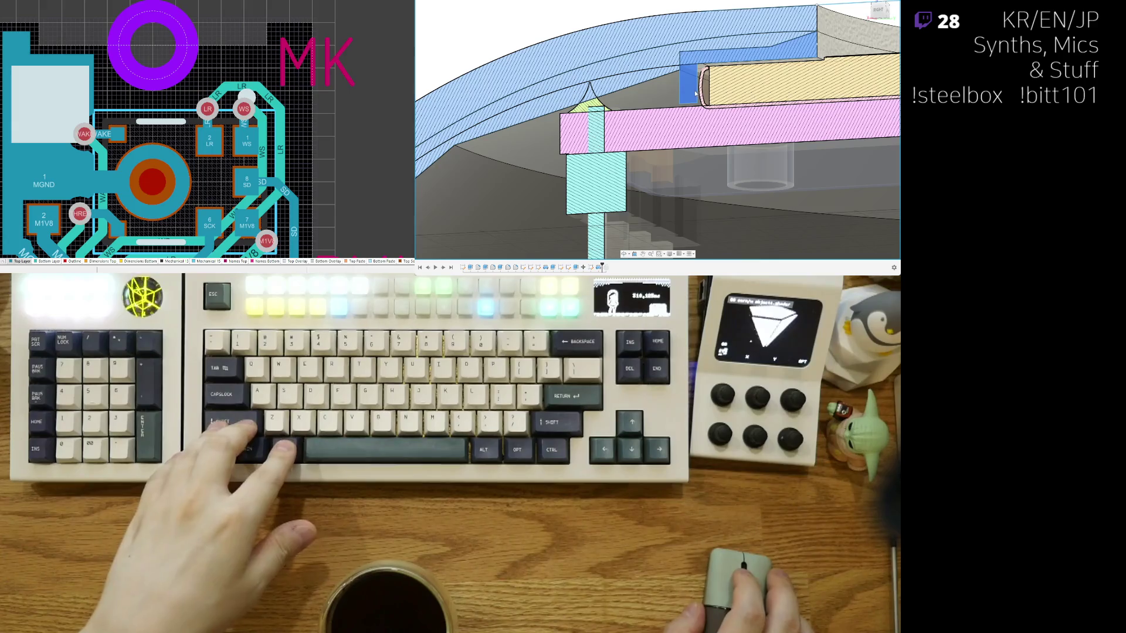
{"action": "middle_click_drag", "start_coordinate": [697, 92], "coordinate": [605, 108]}
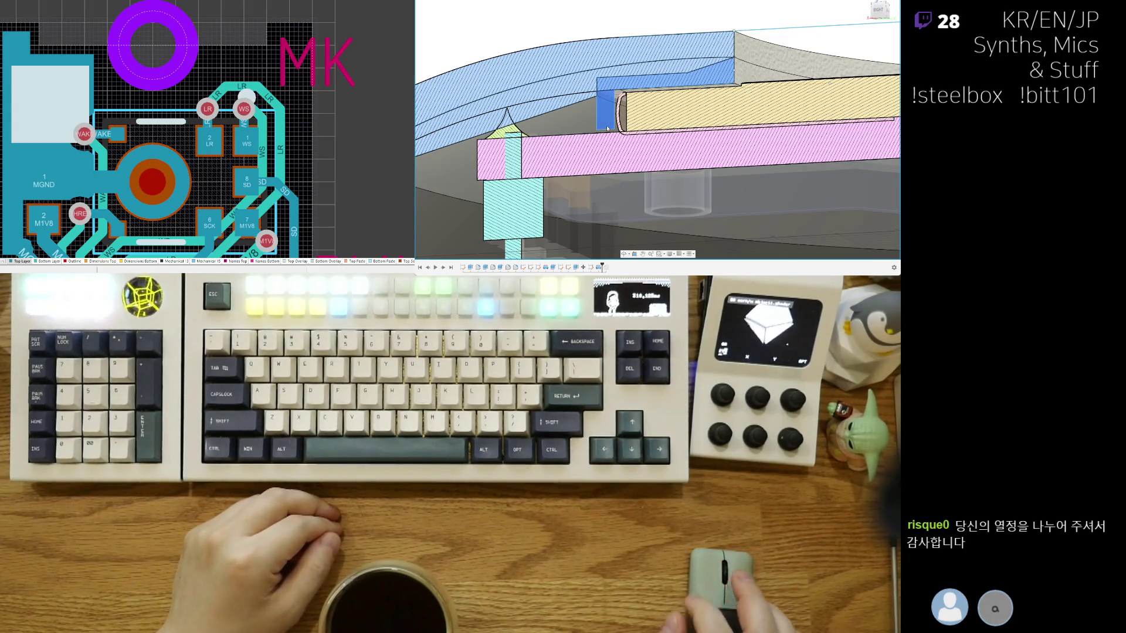
{"action": "scroll", "coordinate": [621, 143], "scroll_direction": "up", "scroll_amount": 2}
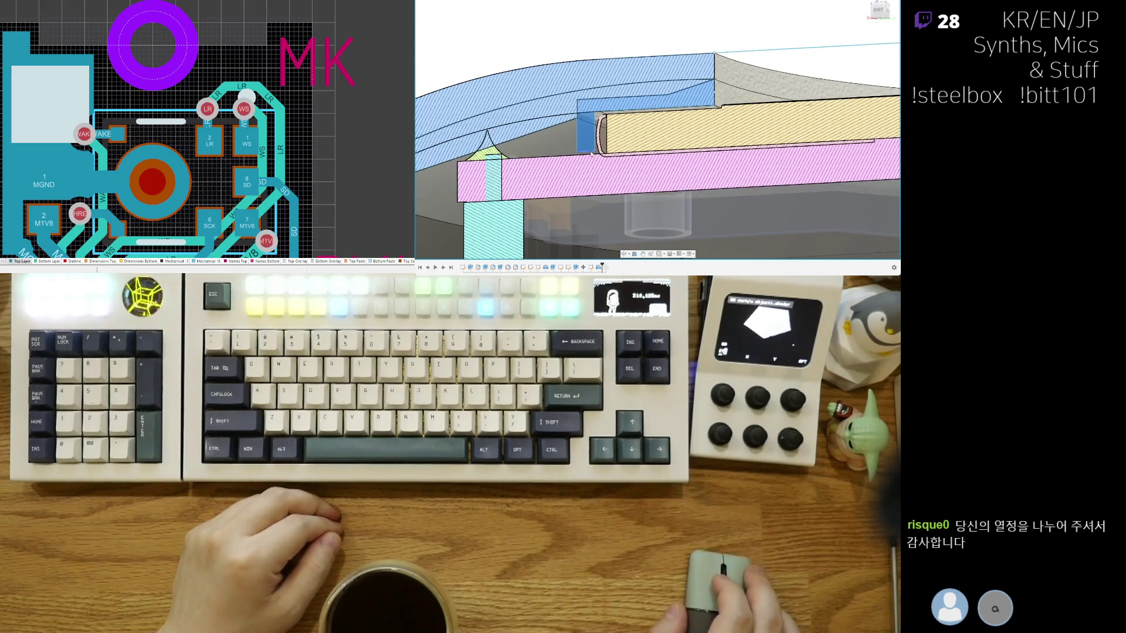
{"action": "scroll", "coordinate": [535, 161], "scroll_direction": "up", "scroll_amount": 2}
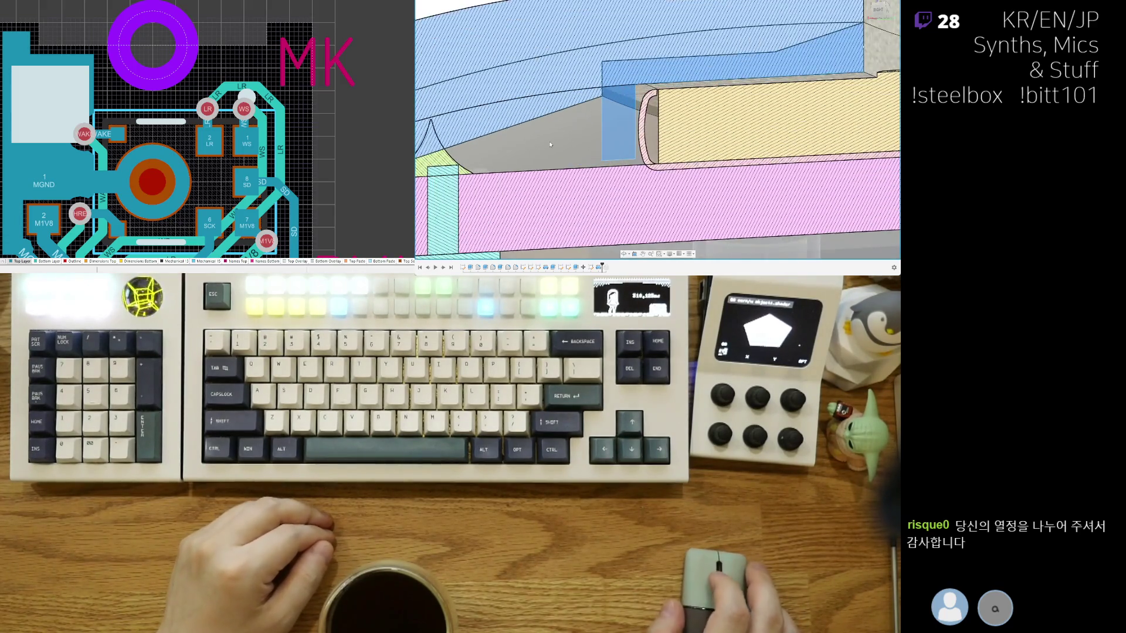
{"action": "middle_click_drag", "start_coordinate": [505, 200], "coordinate": [556, 166], "text": "shift"}
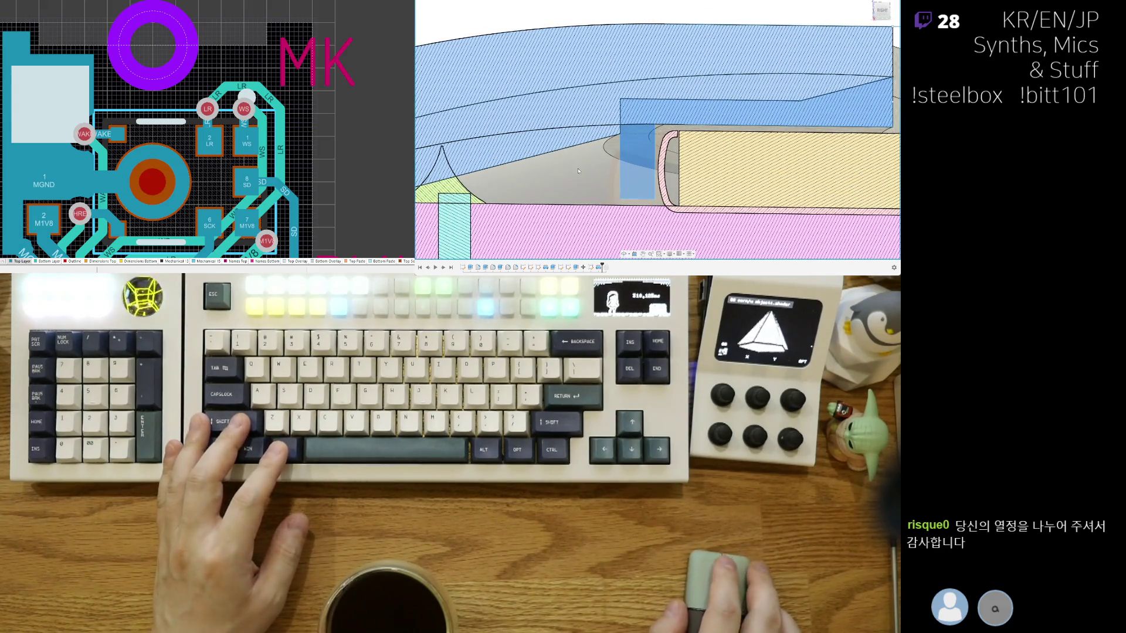
{"action": "middle_click_drag", "start_coordinate": [558, 180], "coordinate": [577, 183], "text": "shift"}
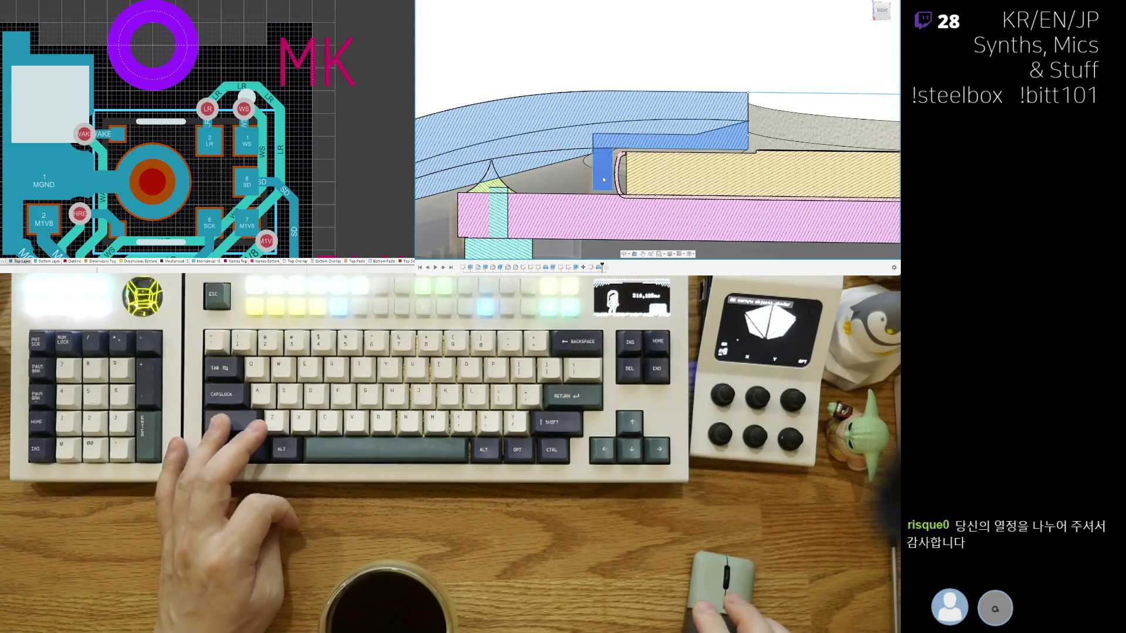
{"action": "scroll", "coordinate": [603, 179], "scroll_direction": "down", "scroll_amount": 1}
{"action": "scroll", "coordinate": [604, 180], "scroll_direction": "down", "scroll_amount": 1}
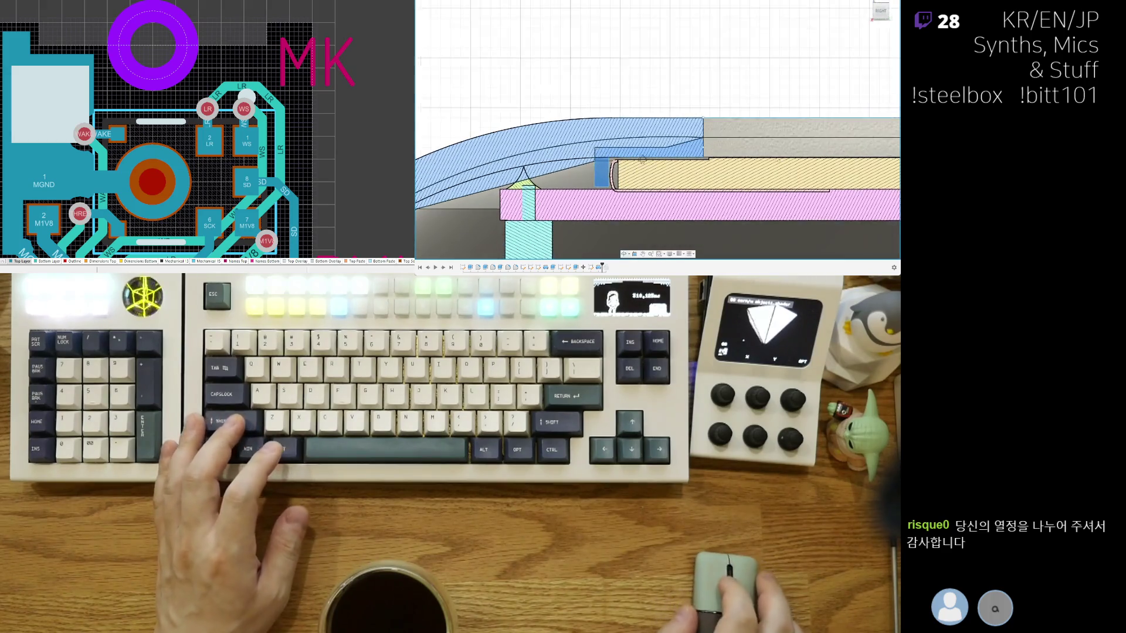
{"action": "scroll", "coordinate": [604, 179], "scroll_direction": "down", "scroll_amount": 1}
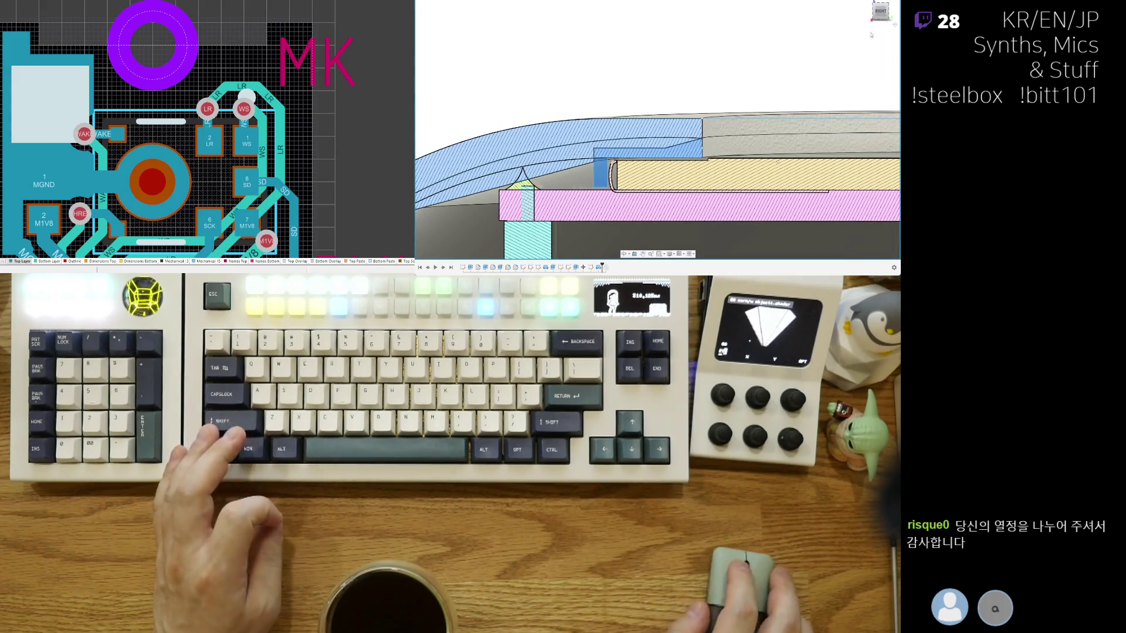
{"action": "scroll", "coordinate": [601, 211], "scroll_direction": "up", "scroll_amount": 3}
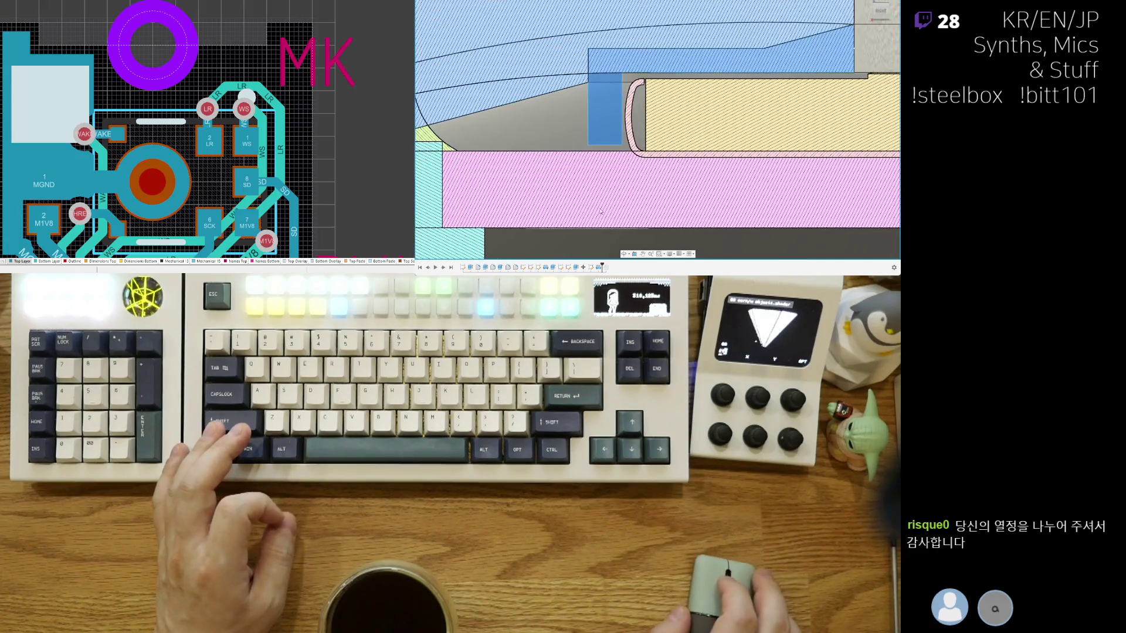
{"action": "middle_click_drag", "start_coordinate": [614, 173], "coordinate": [599, 201]}
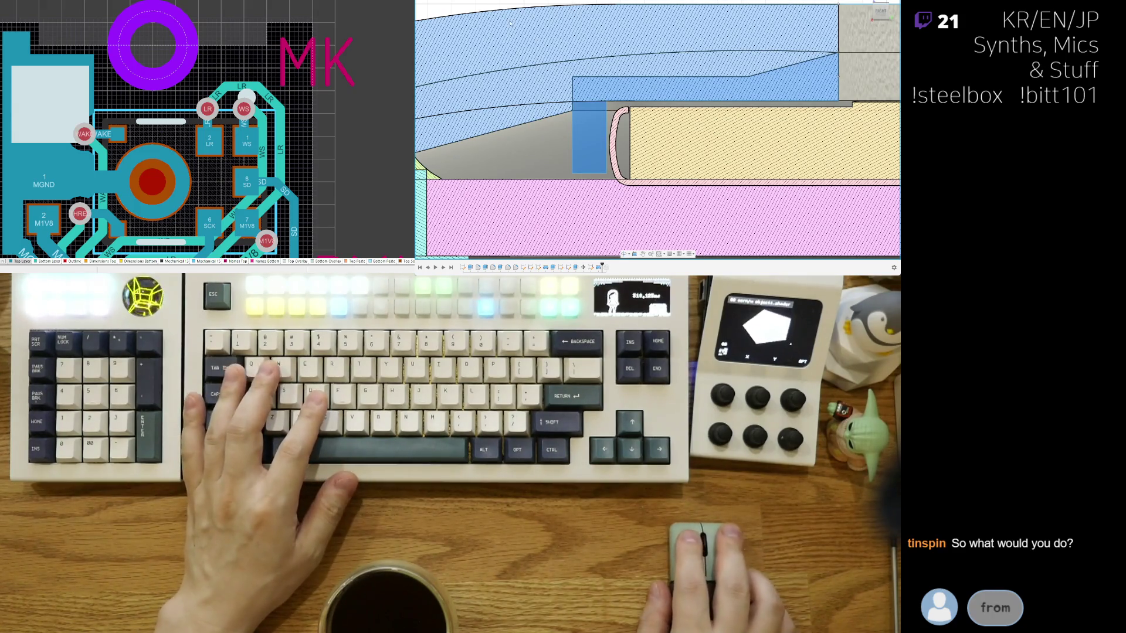
{"action": "mouse_move", "coordinate": [593, 155]}
{"action": "middle_mouse_down", "text": "shift"}
{"action": "mouse_move", "coordinate": [623, 135]}
{"action": "mouse_move", "coordinate": [734, 164]}
{"action": "middle_mouse_up", "text": "shift"}
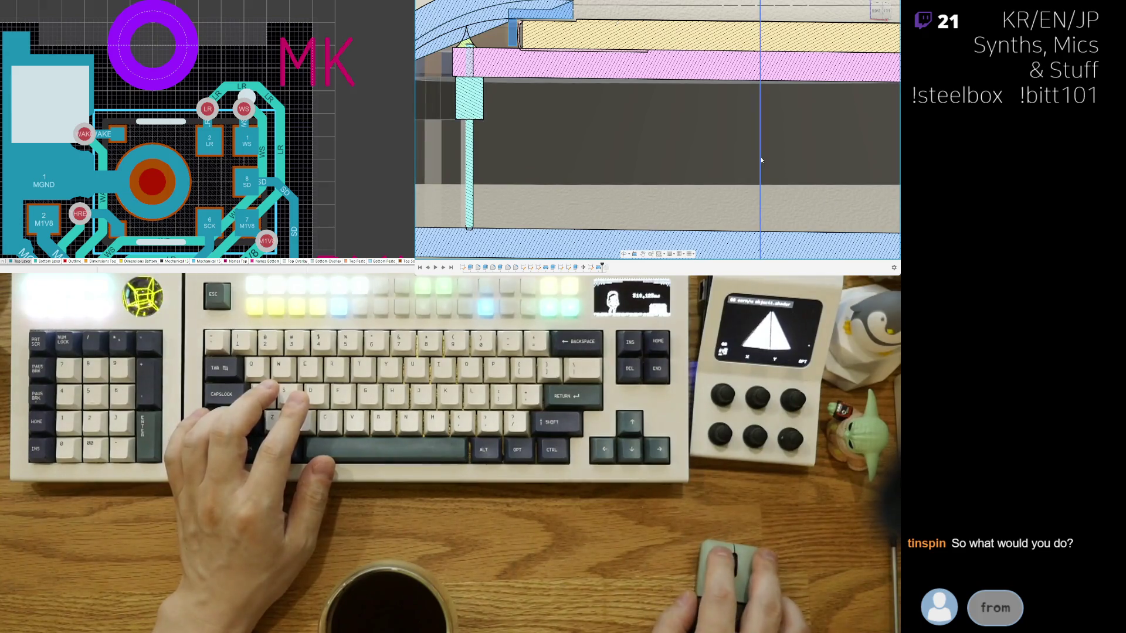
Step: Commit the previewed cut feature on the layers above the pink board
{"action": "mouse_move", "coordinate": [762, 160]}
{"action": "middle_mouse_down", "text": "shift"}
{"action": "mouse_move", "coordinate": [656, 157]}
{"action": "mouse_move", "coordinate": [656, 172]}
{"action": "middle_mouse_up", "text": "shift"}
{"action": "scroll", "coordinate": [589, 158], "scroll_direction": "up", "scroll_amount": 2}
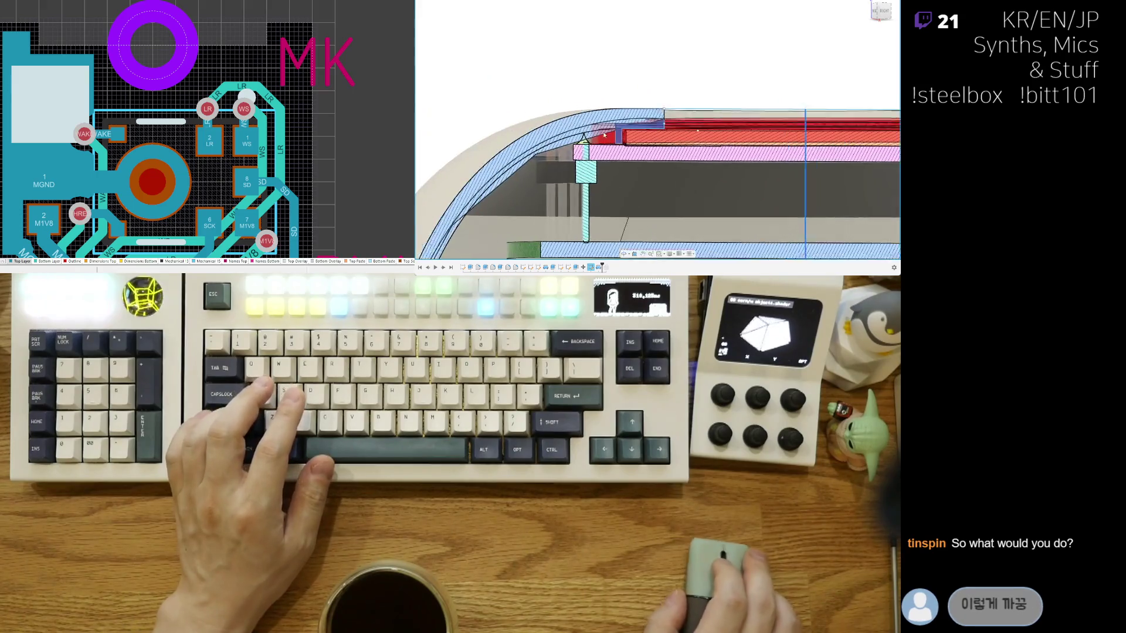
{"action": "scroll", "coordinate": [590, 159], "scroll_direction": "up", "scroll_amount": 2}
{"action": "scroll", "coordinate": [692, 136], "scroll_direction": "up", "scroll_amount": 2}
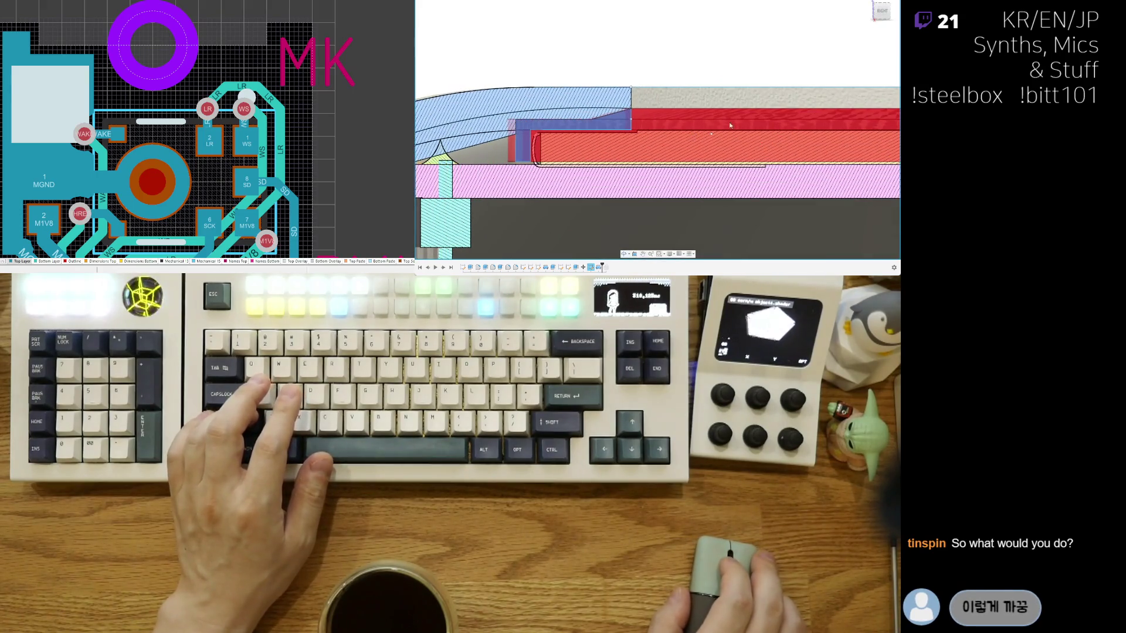
{"action": "left_click", "coordinate": [861, 103]}
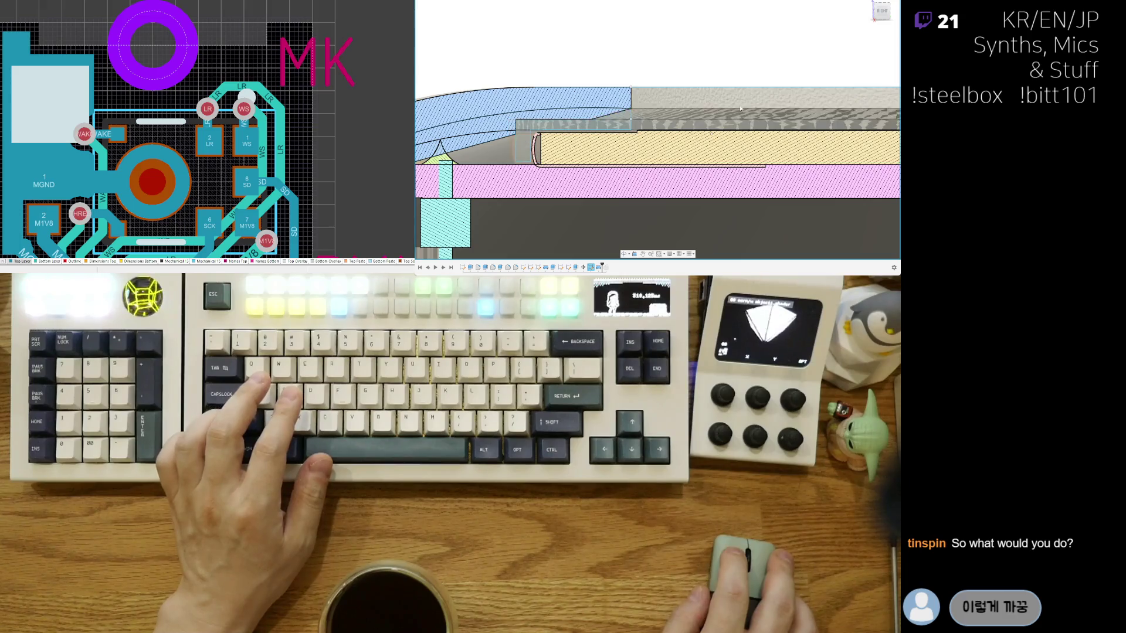
{"action": "middle_click_drag", "start_coordinate": [687, 109], "coordinate": [629, 131], "text": "shift"}
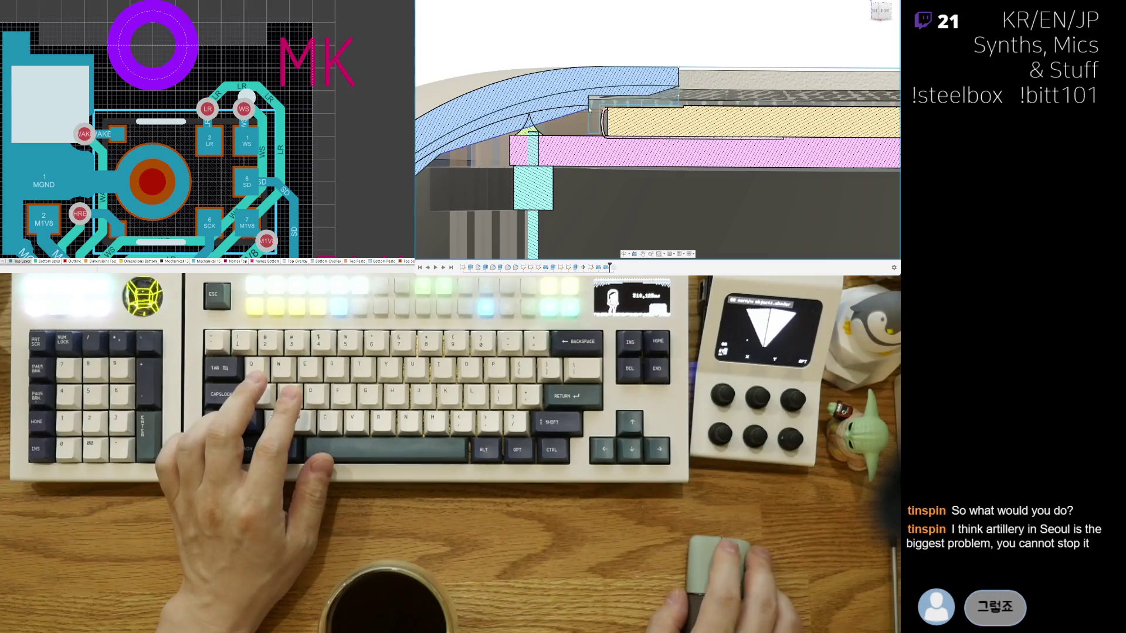
{"action": "scroll", "coordinate": [579, 117], "scroll_direction": "up", "scroll_amount": 2}
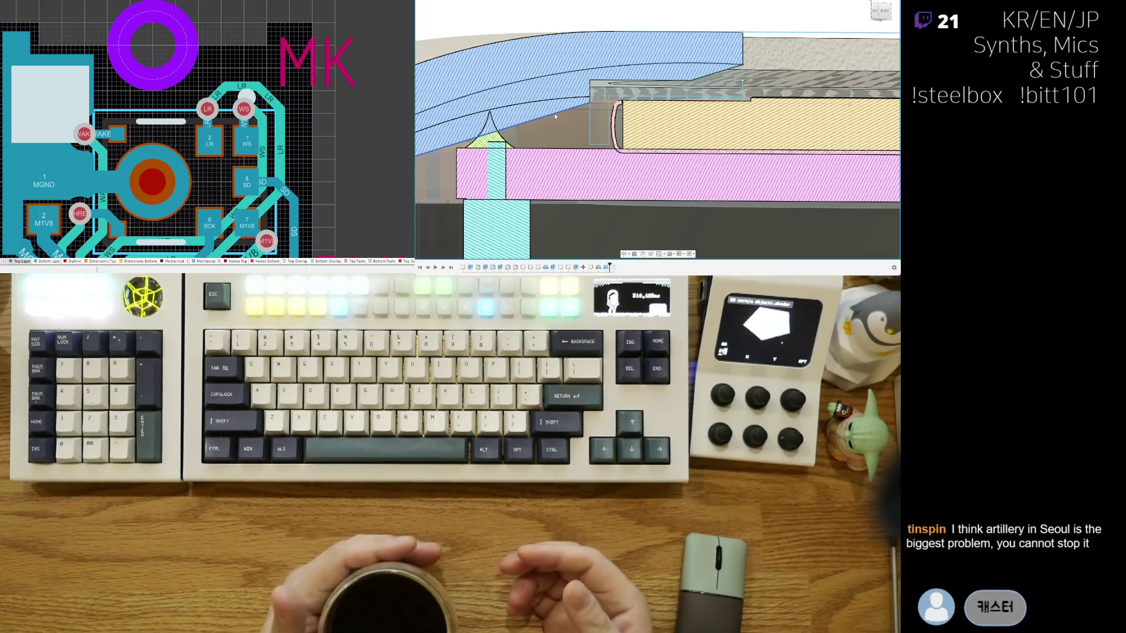
Step: Restore the side-on section and center the blue shell lip above the plate
{"action": "left_click", "coordinate": [878, 14]}
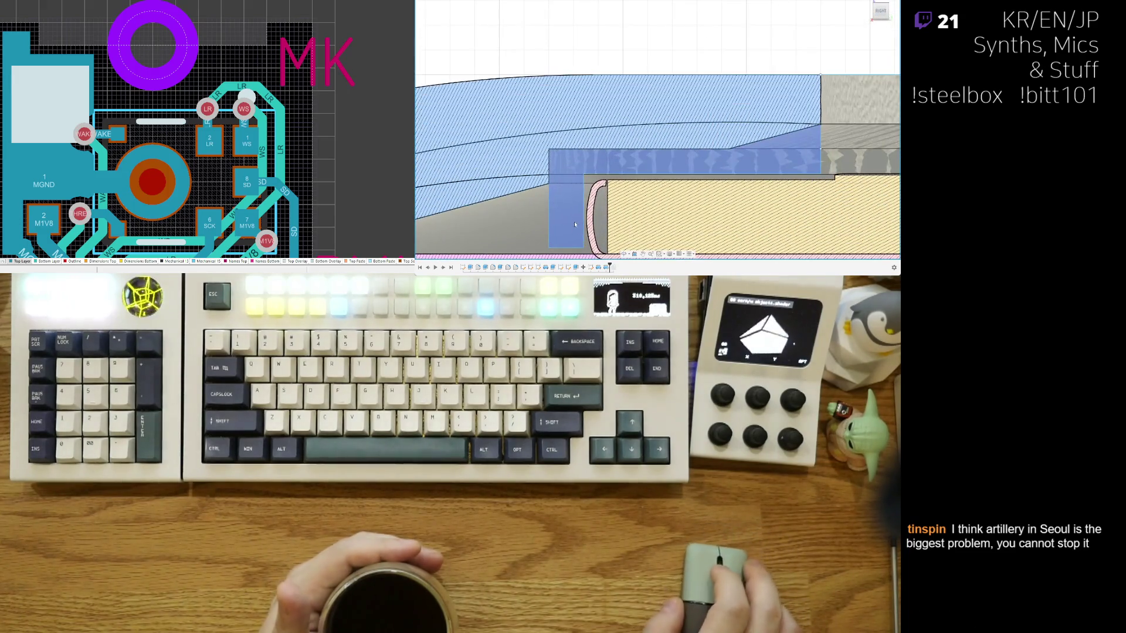
{"action": "left_click", "coordinate": [571, 207]}
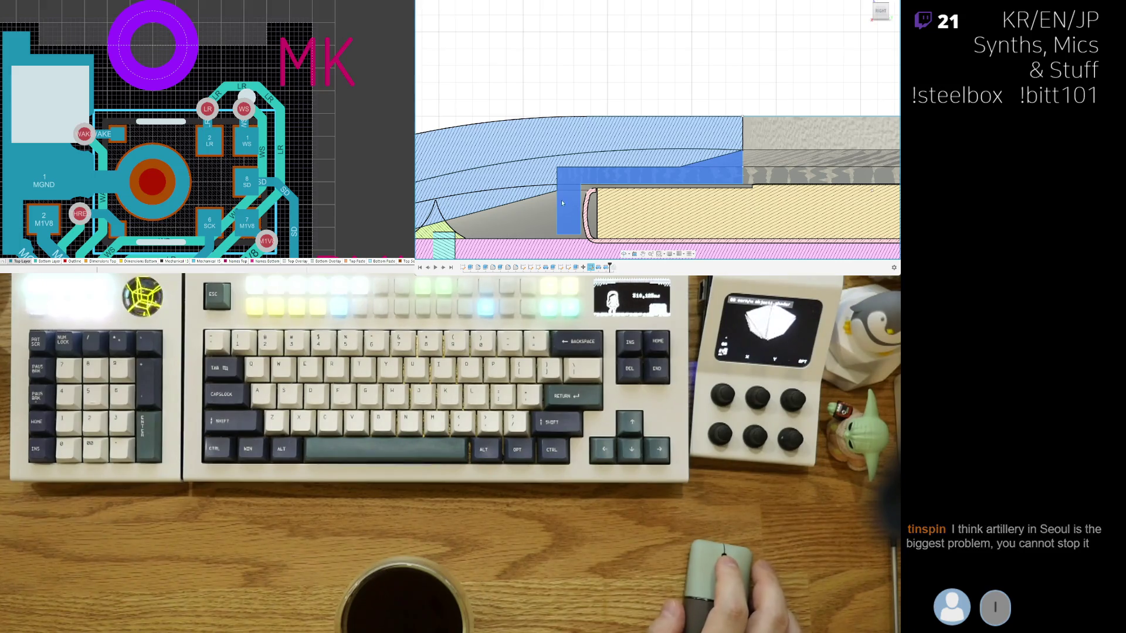
{"action": "middle_click_drag", "start_coordinate": [575, 207], "coordinate": [529, 173]}
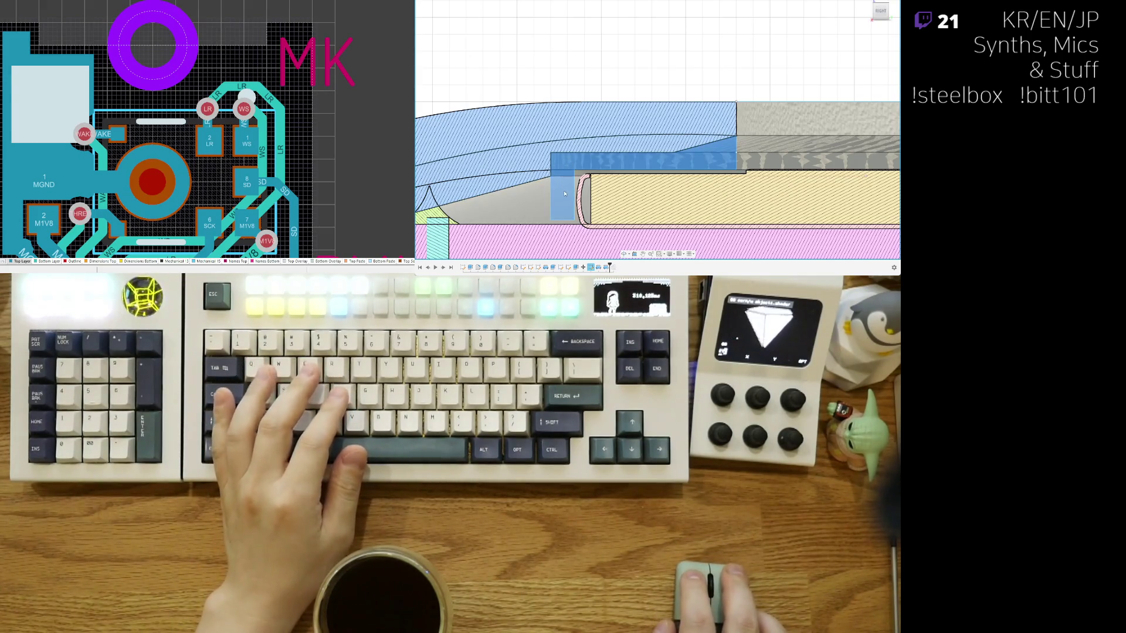
{"action": "scroll", "coordinate": [565, 193], "scroll_direction": "down", "scroll_amount": 3}
{"action": "scroll", "coordinate": [779, 172], "scroll_direction": "down", "scroll_amount": 2}
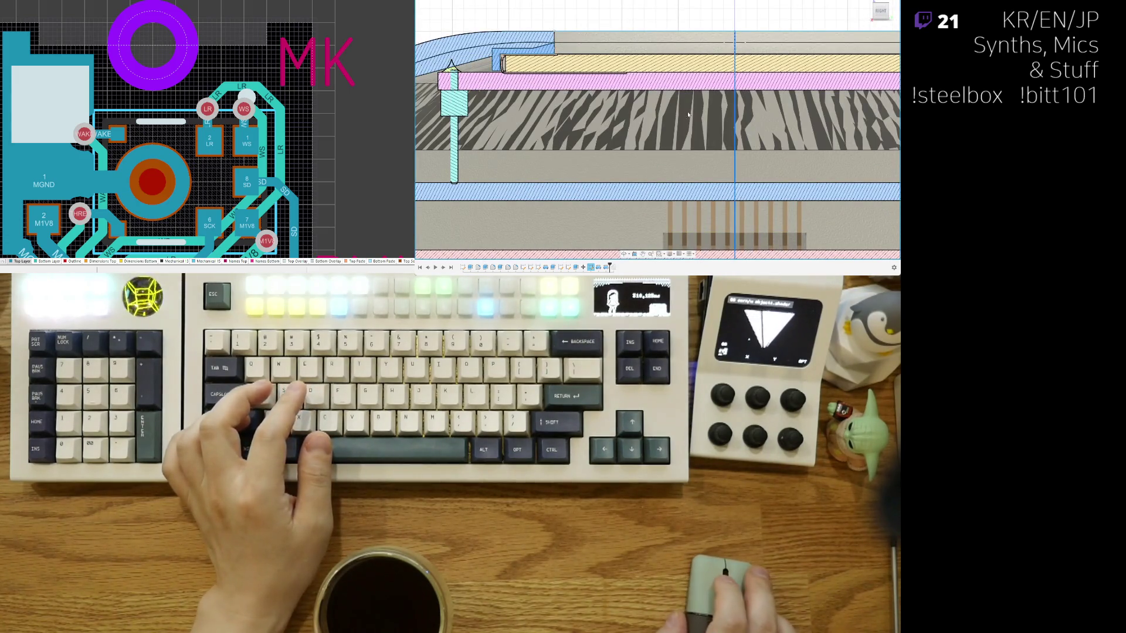
{"action": "scroll", "coordinate": [688, 114], "scroll_direction": "up", "scroll_amount": 2}
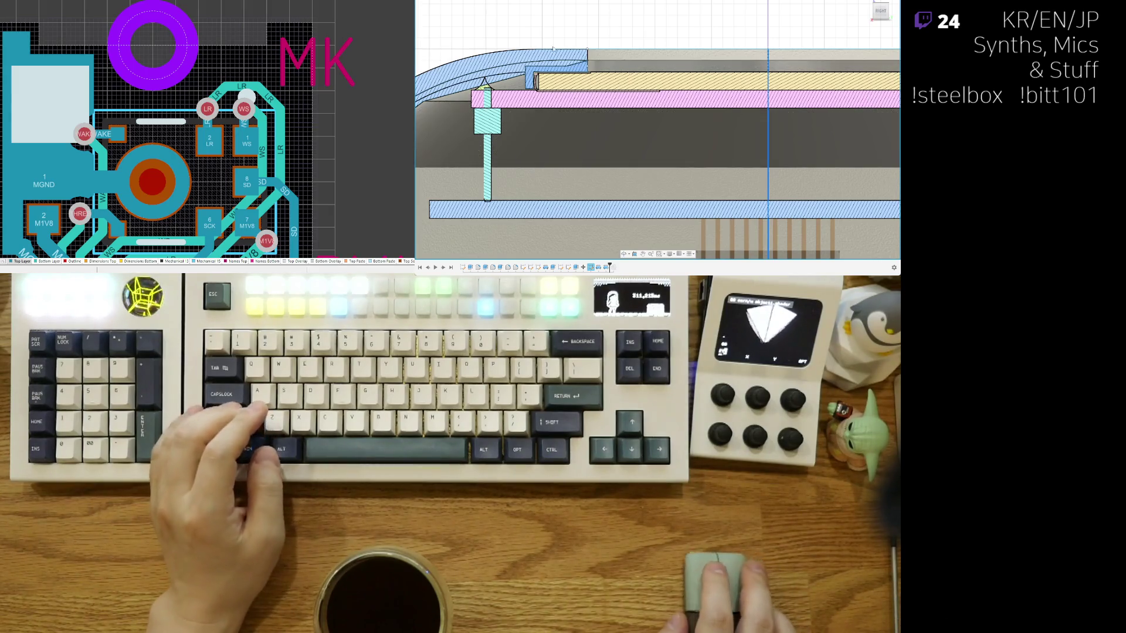
{"action": "middle_click_drag", "start_coordinate": [867, 110], "coordinate": [950, 141]}
{"action": "scroll", "coordinate": [620, 110], "scroll_direction": "up", "scroll_amount": 3}
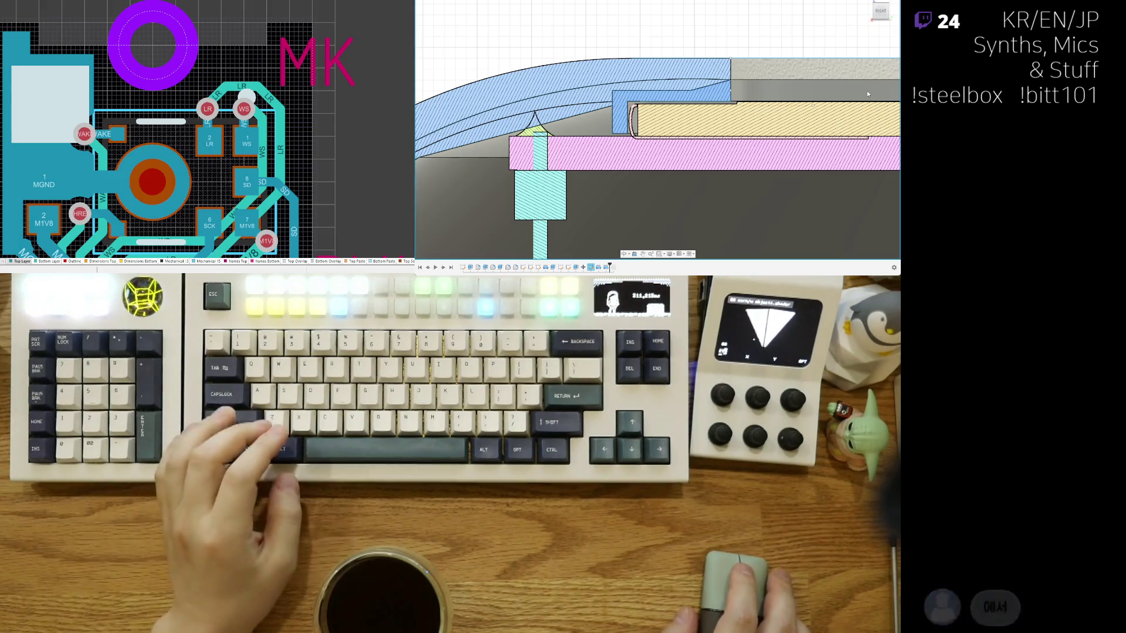
{"action": "scroll", "coordinate": [869, 94], "scroll_direction": "down", "scroll_amount": 1}
{"action": "scroll", "coordinate": [869, 99], "scroll_direction": "down", "scroll_amount": 1}
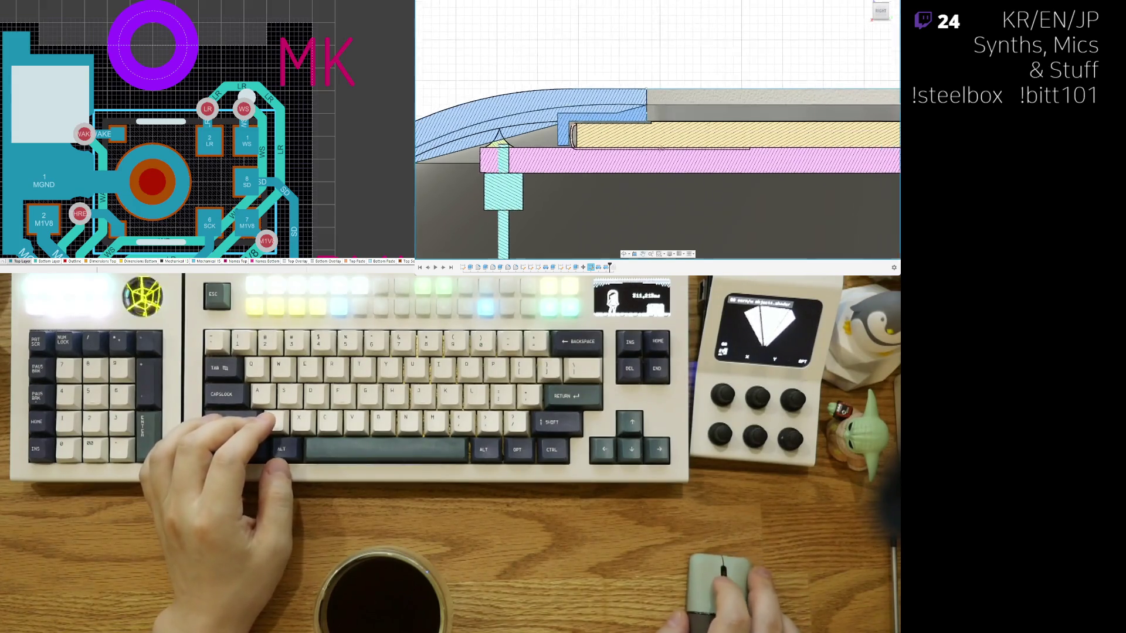
{"action": "scroll", "coordinate": [871, 106], "scroll_direction": "down", "scroll_amount": 1}
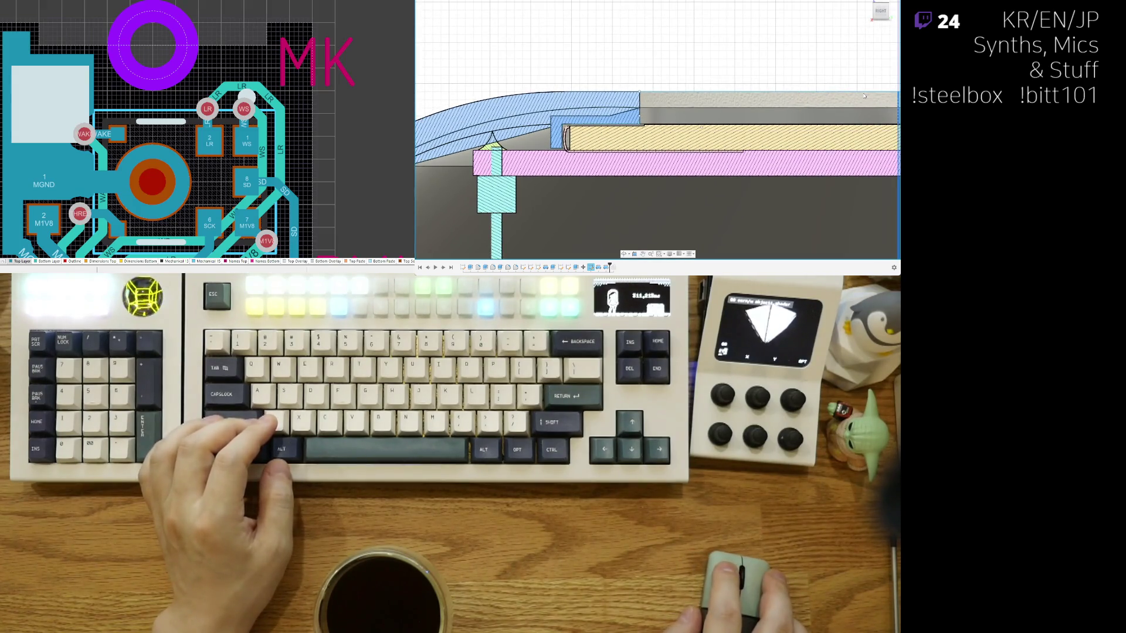
{"action": "middle_click_drag", "start_coordinate": [865, 97], "coordinate": [792, 124], "text": "shift"}
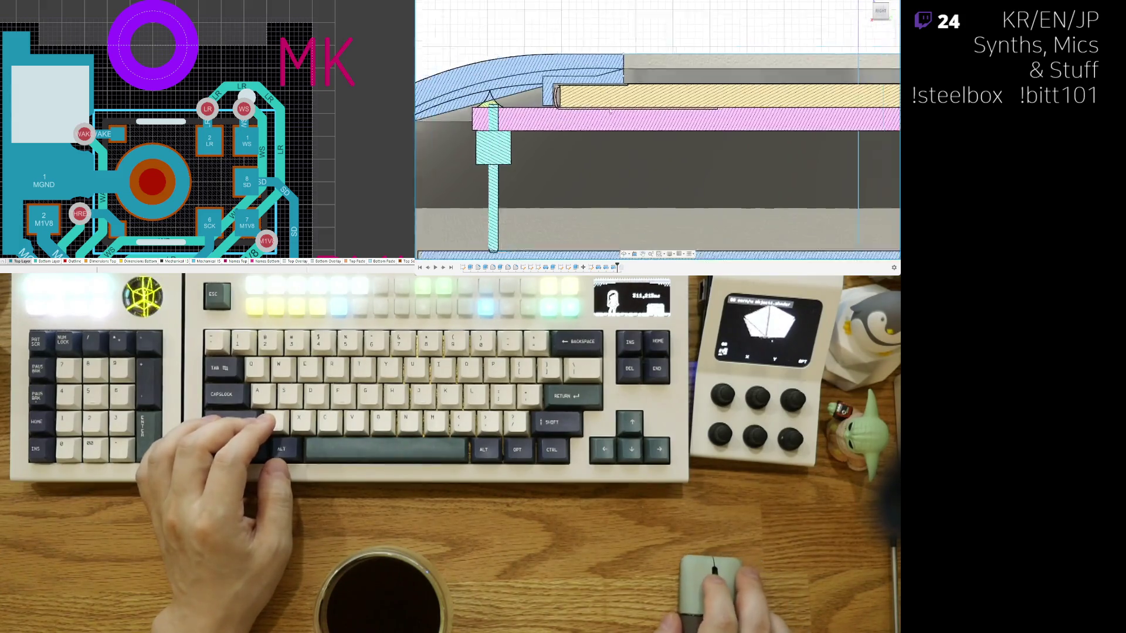
{"action": "mouse_move", "coordinate": [653, 144]}
{"action": "middle_mouse_down", "text": "shift"}
{"action": "mouse_move", "coordinate": [627, 110]}
{"action": "mouse_move", "coordinate": [689, 130]}
{"action": "middle_mouse_up", "text": "shift"}
{"action": "scroll", "coordinate": [620, 99], "scroll_direction": "up", "scroll_amount": 2}
{"action": "scroll", "coordinate": [615, 92], "scroll_direction": "up", "scroll_amount": 2}
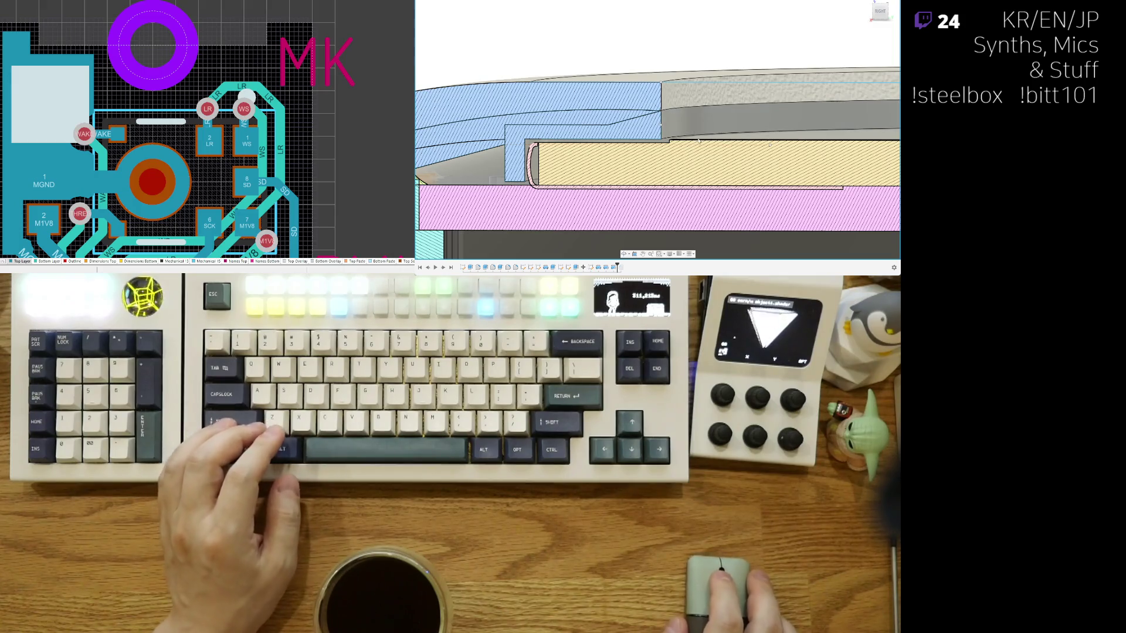
{"action": "middle_click_drag", "start_coordinate": [649, 146], "coordinate": [567, 153], "text": "shift"}
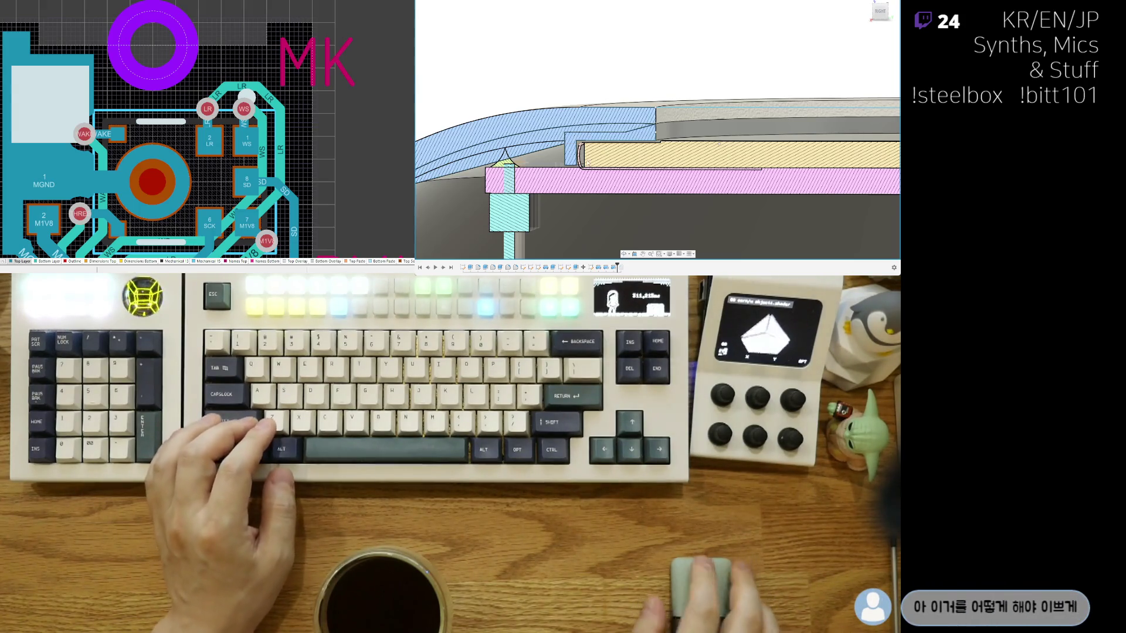
{"action": "scroll", "coordinate": [569, 154], "scroll_direction": "up", "scroll_amount": 2}
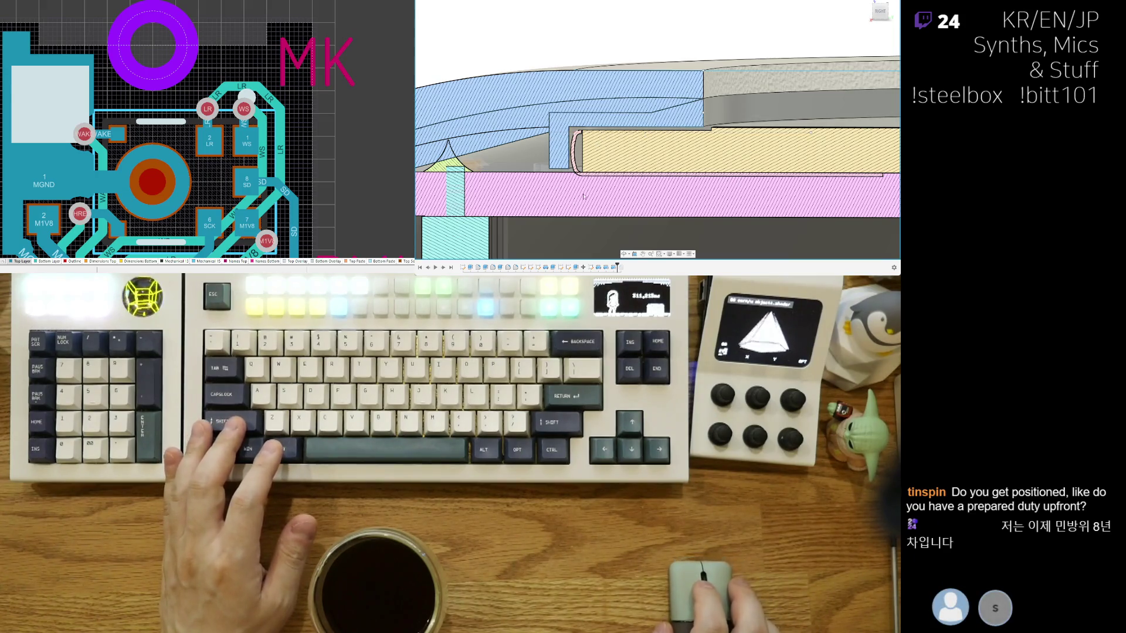
{"action": "middle_click_drag", "start_coordinate": [584, 197], "coordinate": [616, 183], "text": "shift"}
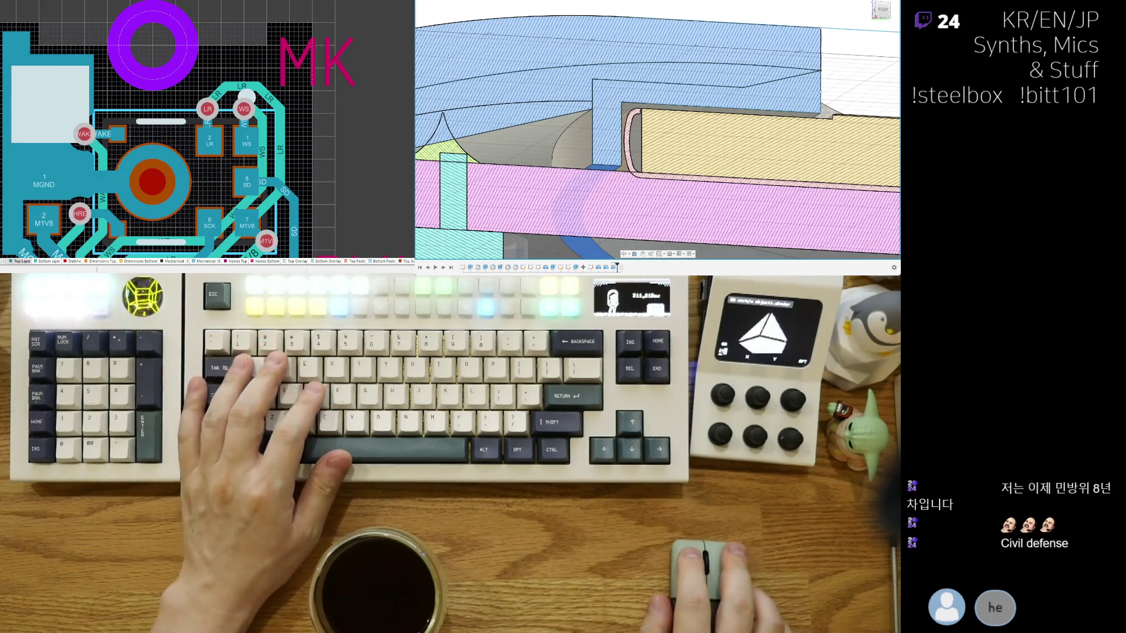
{"action": "left_click_drag", "start_coordinate": [607, 166], "coordinate": [608, 112]}
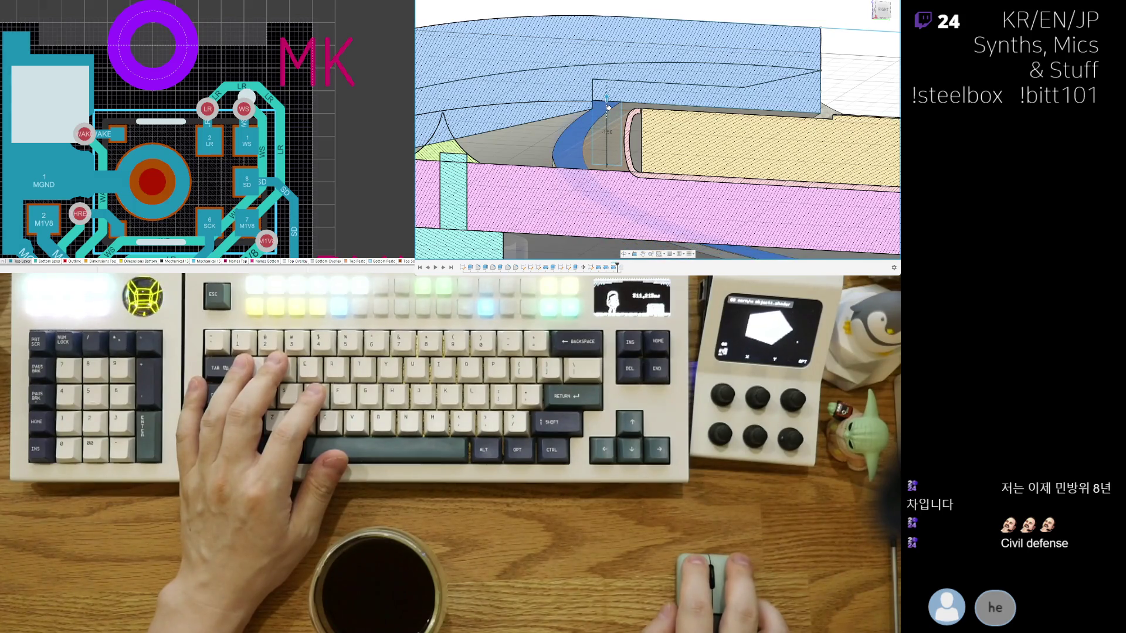
{"action": "middle_click_drag", "start_coordinate": [618, 100], "coordinate": [805, 109], "text": "shift"}
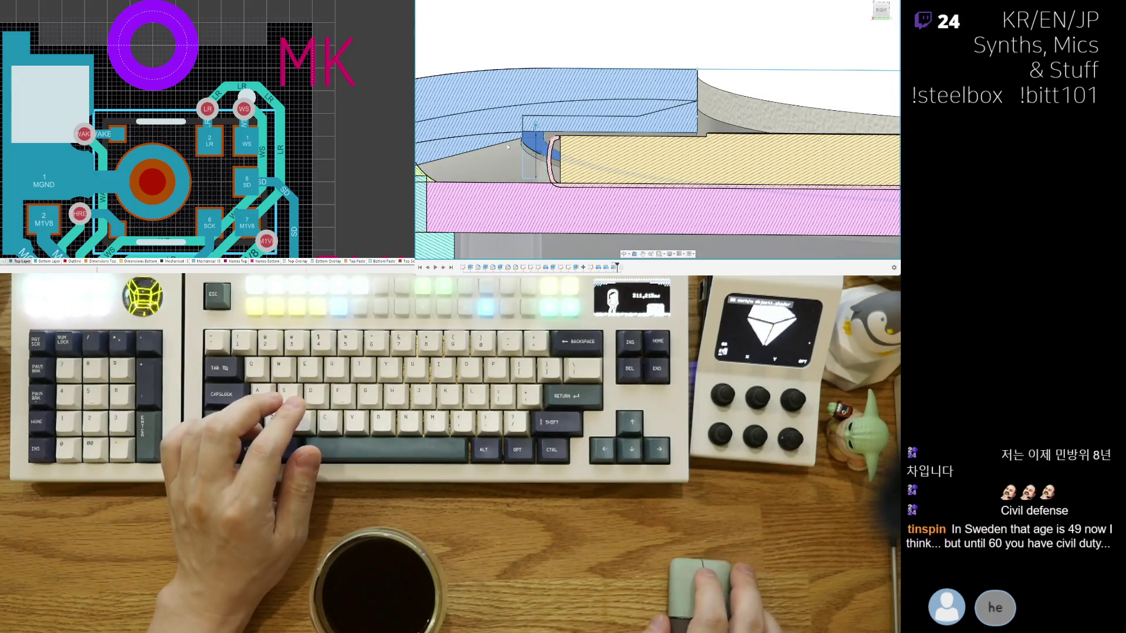
{"action": "scroll", "coordinate": [576, 126], "scroll_direction": "up", "scroll_amount": 2}
{"action": "scroll", "coordinate": [570, 112], "scroll_direction": "up", "scroll_amount": 2}
{"action": "scroll", "coordinate": [562, 93], "scroll_direction": "up", "scroll_amount": 2}
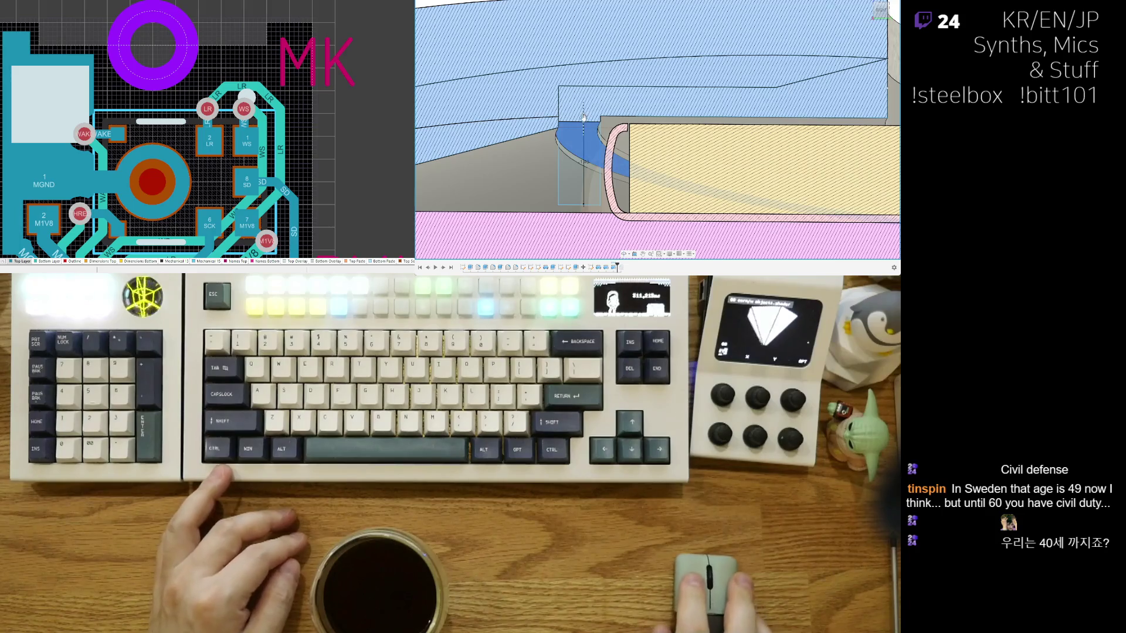
{"action": "scroll", "coordinate": [583, 124], "scroll_direction": "down", "scroll_amount": 2}
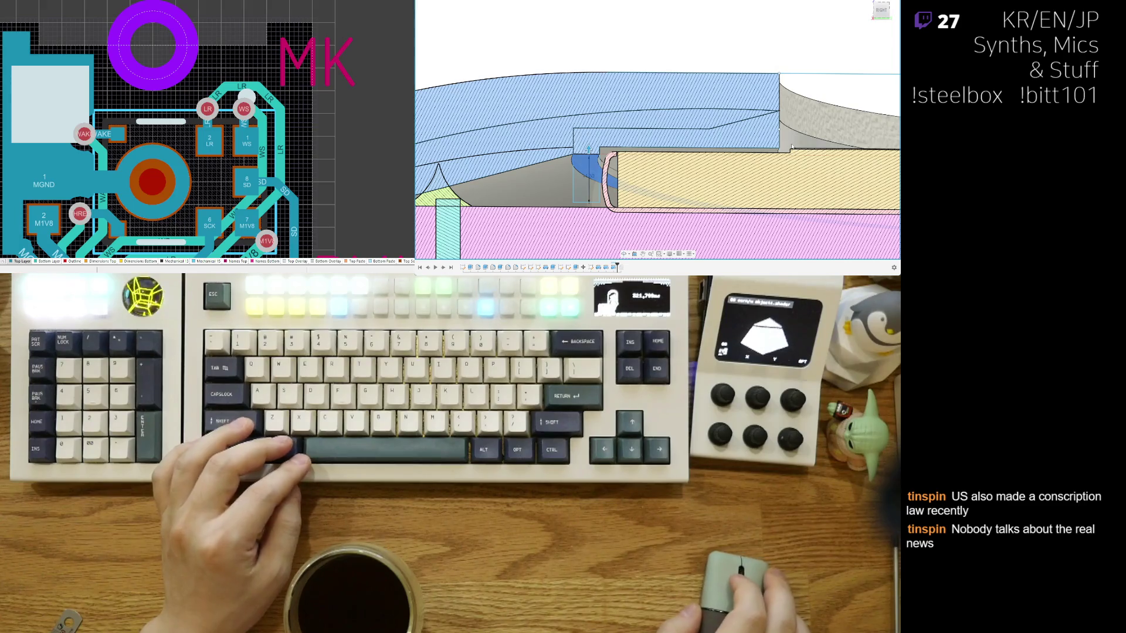
Step: Inspect the shell face beside the plate edge and orbit to view the layers from the side
{"action": "middle_click_drag", "start_coordinate": [660, 168], "coordinate": [628, 167]}
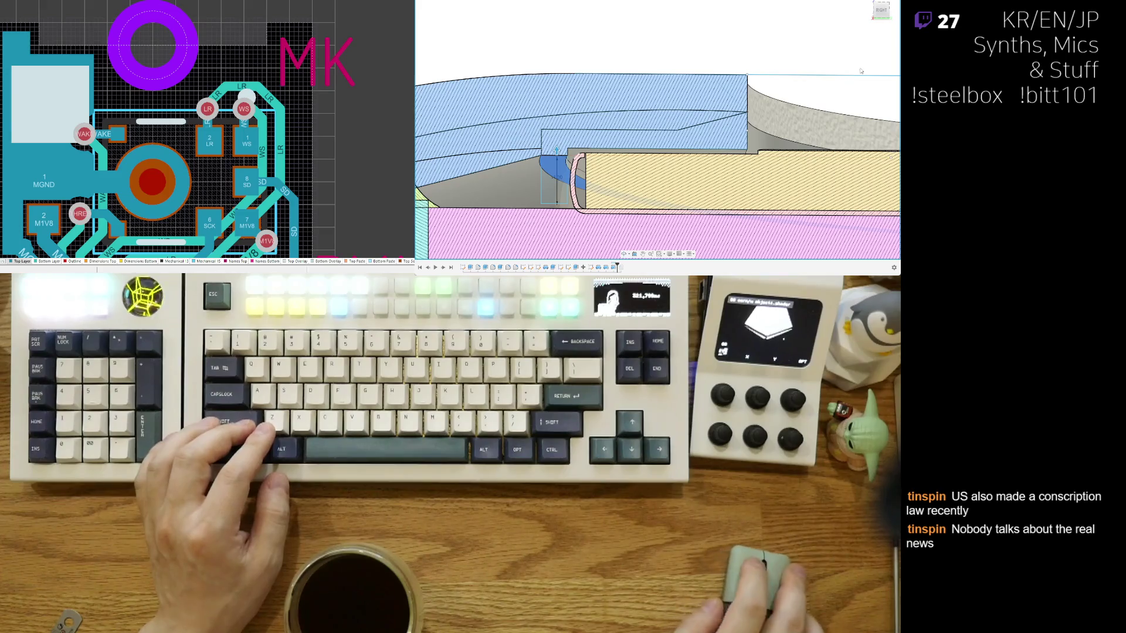
{"action": "scroll", "coordinate": [560, 163], "scroll_direction": "up", "scroll_amount": 2}
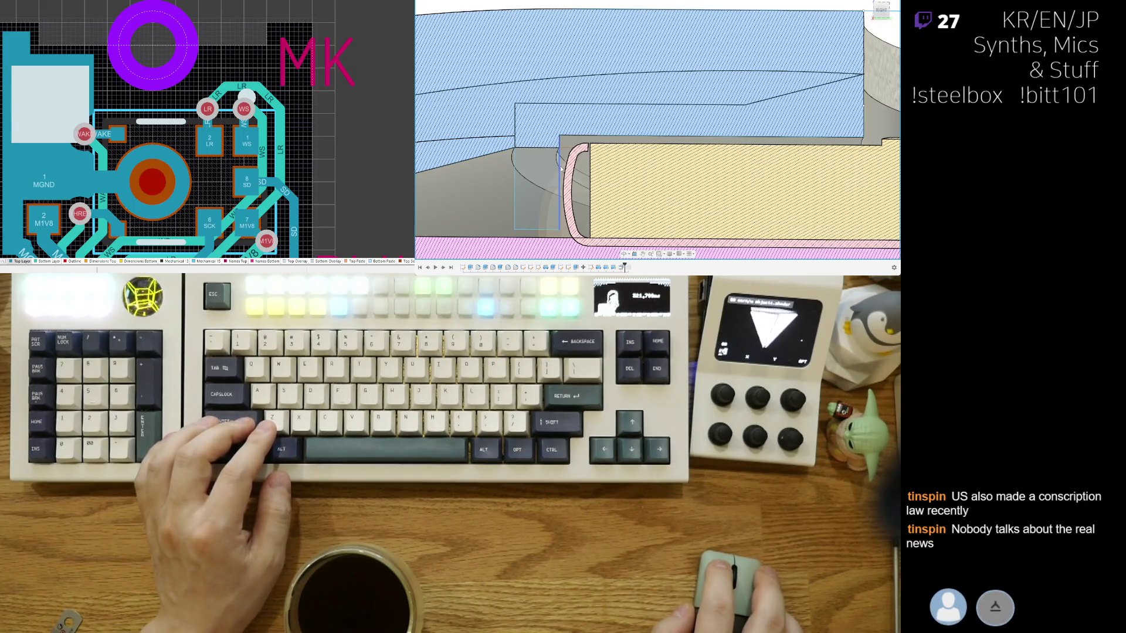
{"action": "scroll", "coordinate": [560, 170], "scroll_direction": "up", "scroll_amount": 2}
{"action": "scroll", "coordinate": [558, 170], "scroll_direction": "up", "scroll_amount": 2}
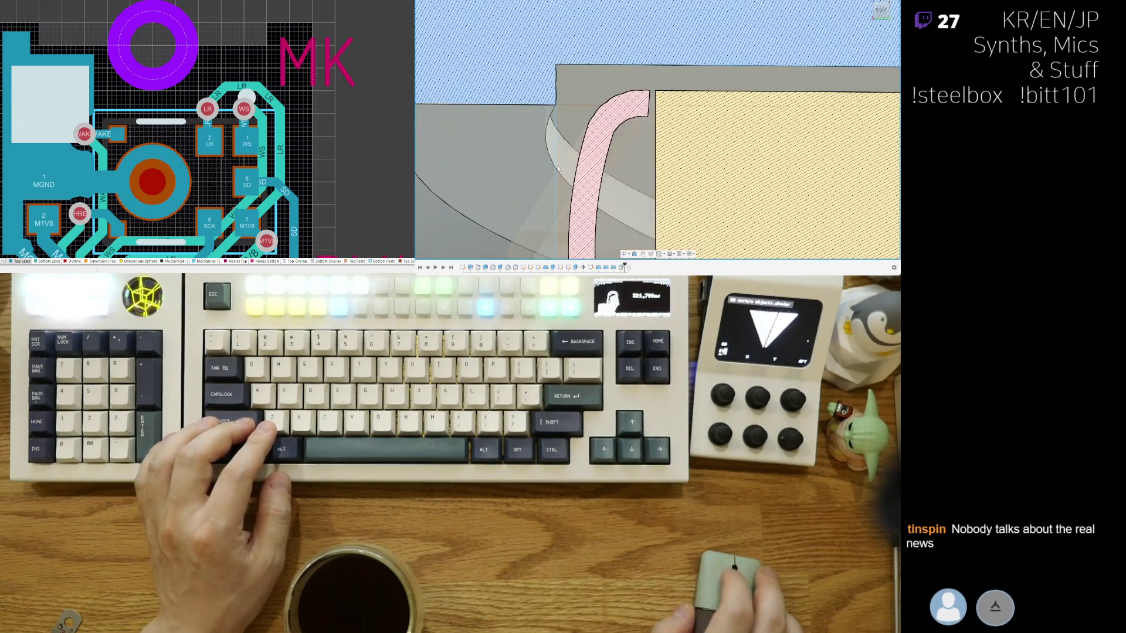
{"action": "left_click", "coordinate": [553, 172]}
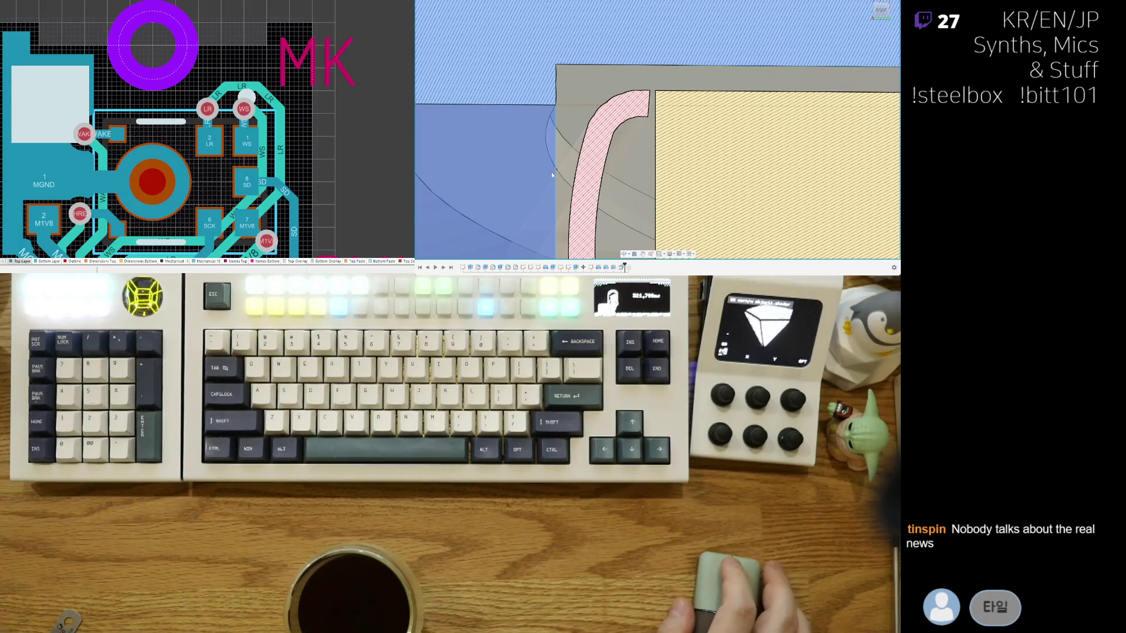
{"action": "left_click", "coordinate": [552, 171], "text": "shift"}
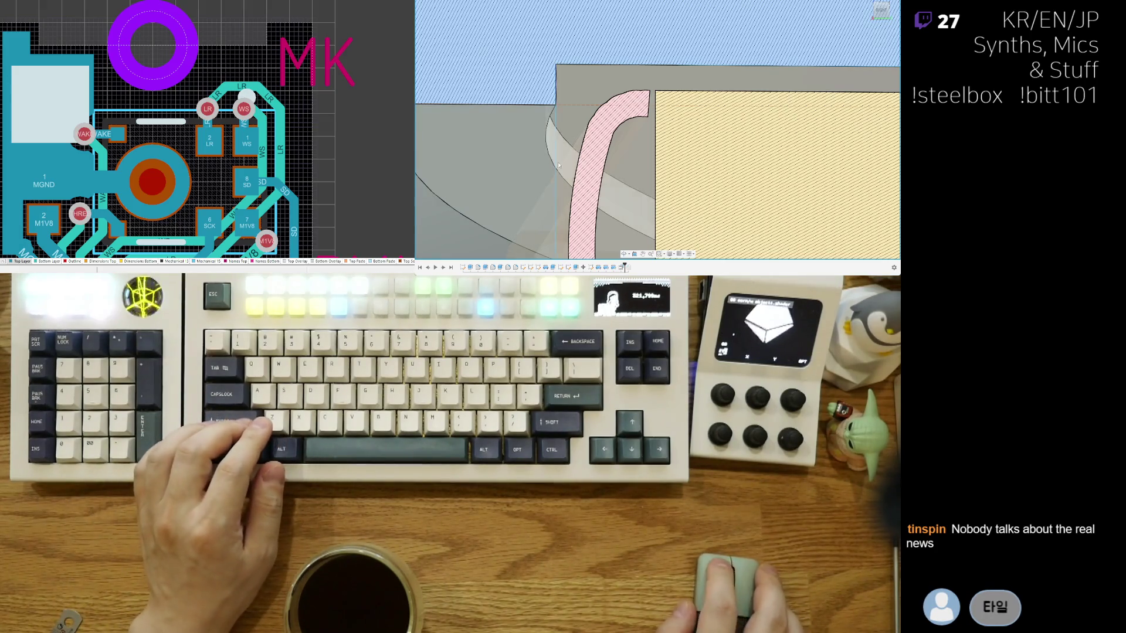
{"action": "mouse_move", "coordinate": [567, 179]}
{"action": "middle_mouse_down", "text": "shift"}
{"action": "mouse_move", "coordinate": [559, 156]}
{"action": "mouse_move", "coordinate": [642, 135]}
{"action": "middle_mouse_up", "text": "shift"}
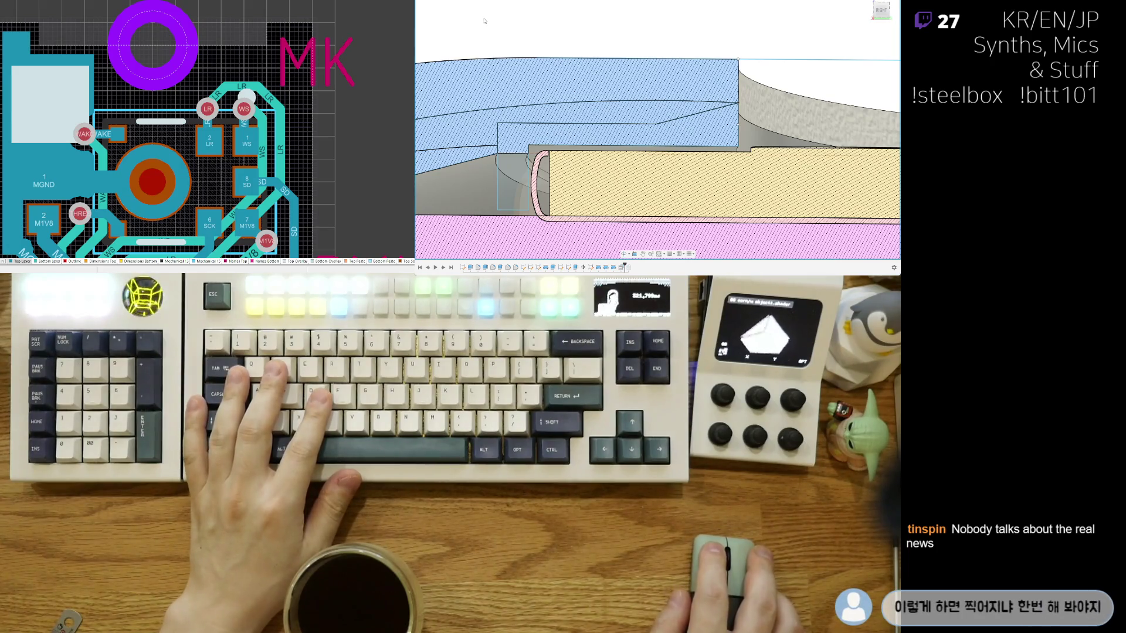
{"action": "scroll", "coordinate": [567, 97], "scroll_direction": "up", "scroll_amount": 3}
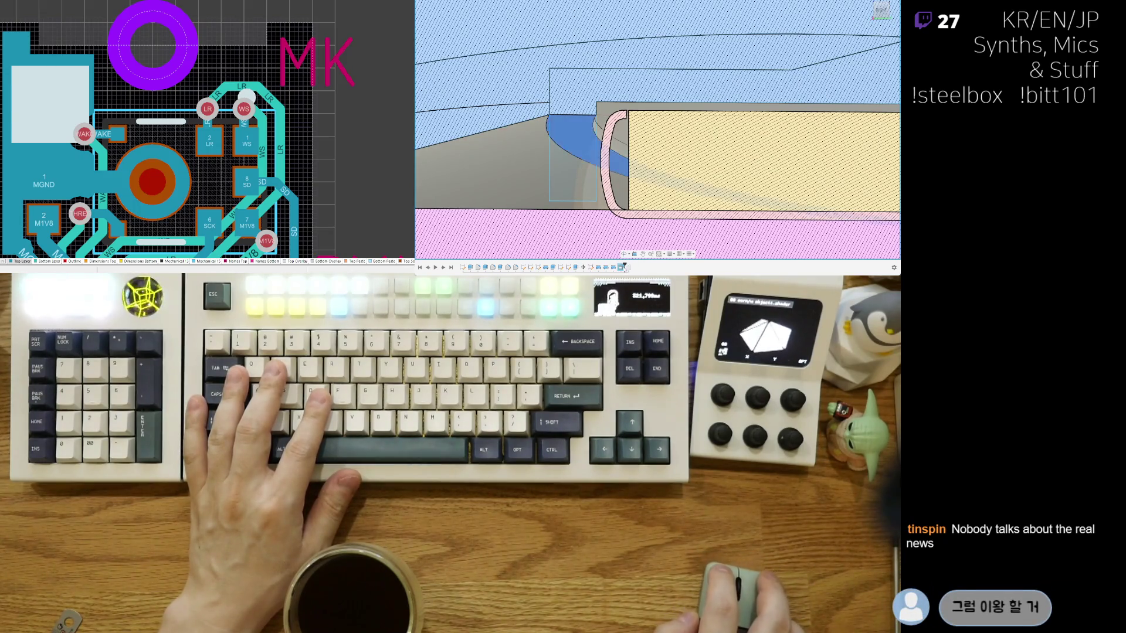
{"action": "mouse_move", "coordinate": [784, 112]}
{"action": "middle_mouse_down", "text": "shift"}
{"action": "mouse_move", "coordinate": [608, 105]}
{"action": "mouse_move", "coordinate": [739, 95]}
{"action": "middle_mouse_up", "text": "shift"}
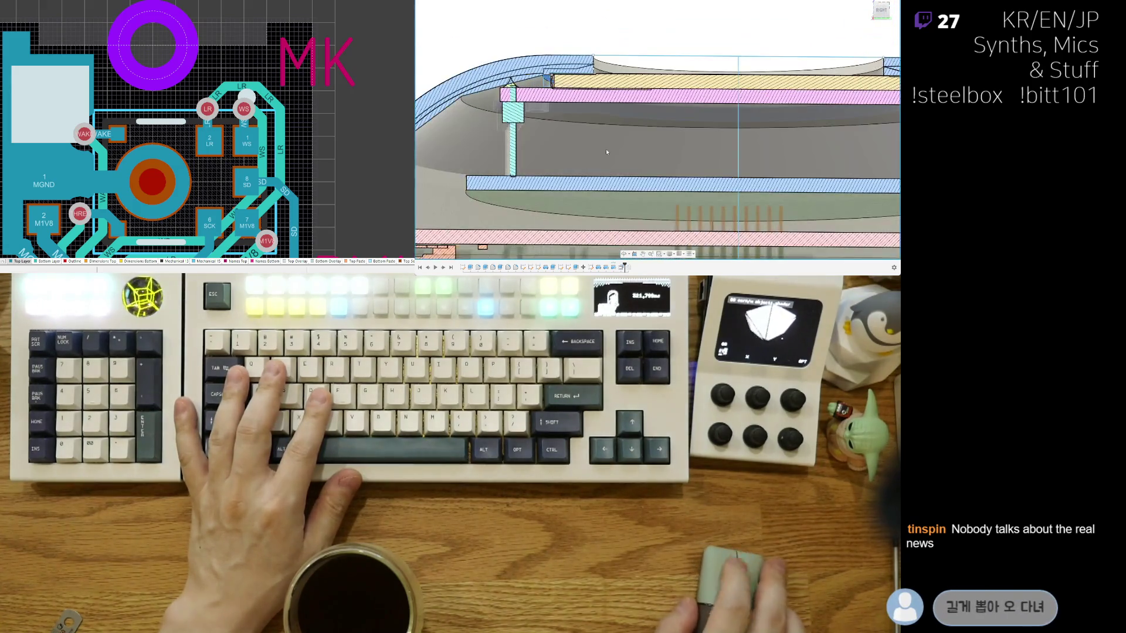
{"action": "scroll", "coordinate": [738, 94], "scroll_direction": "up", "scroll_amount": 3}
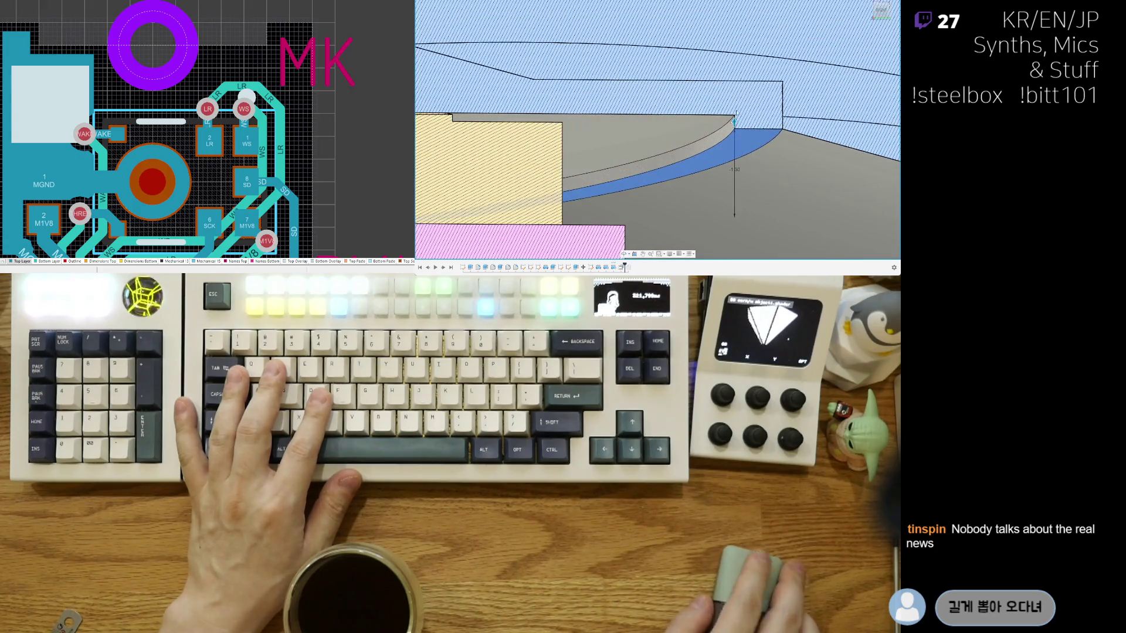
Step: Press Pull the curved wall's top face down into a short ledge and confirm
{"action": "left_click_drag", "start_coordinate": [735, 119], "coordinate": [734, 177]}
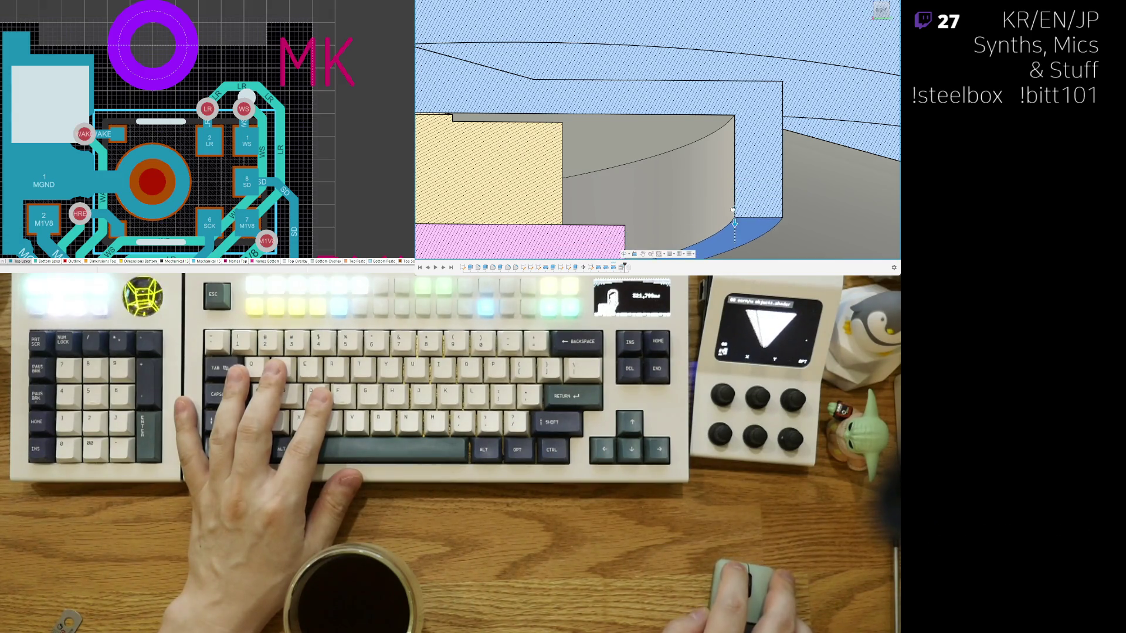
{"action": "key", "text": "Return"}
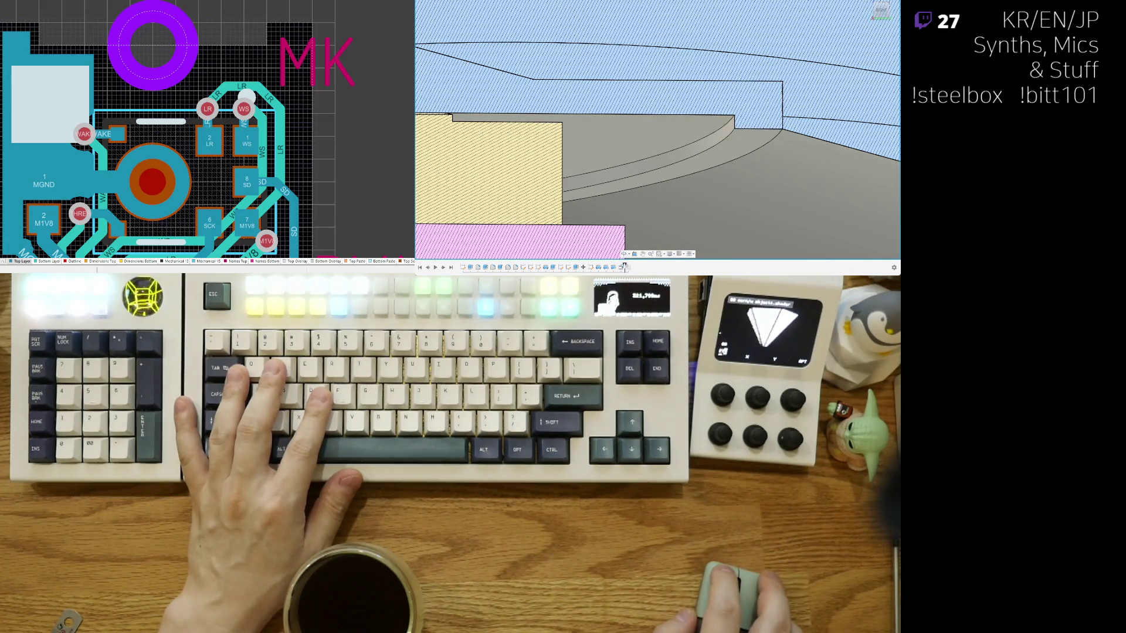
{"action": "middle_click_drag", "start_coordinate": [668, 141], "coordinate": [688, 124], "text": "shift"}
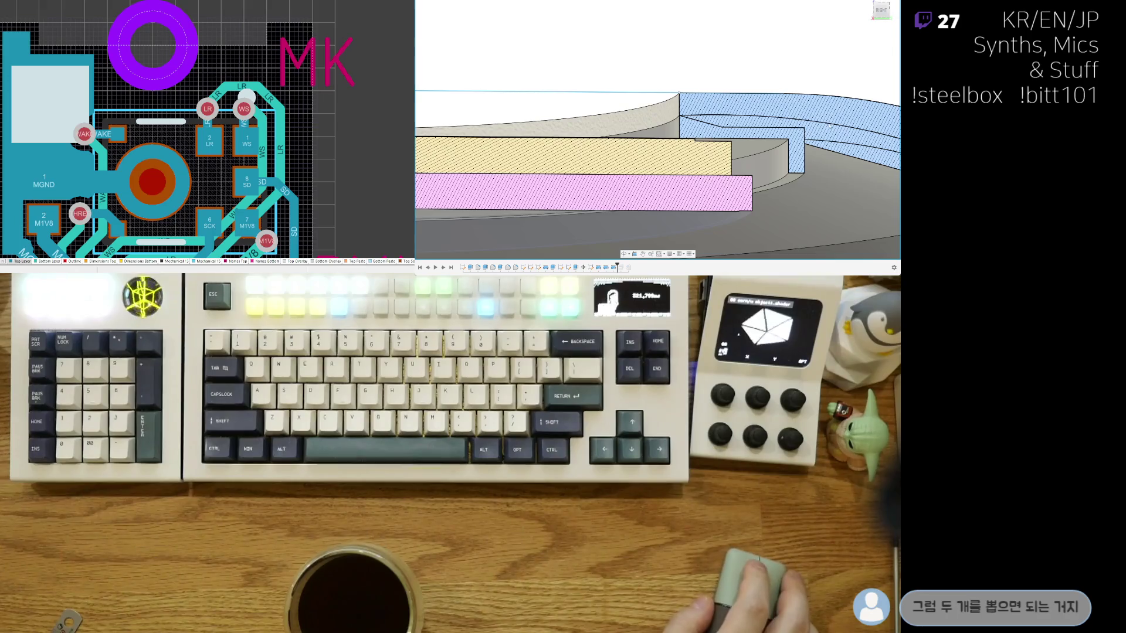
{"action": "middle_click_drag", "start_coordinate": [740, 141], "coordinate": [762, 130], "text": "shift"}
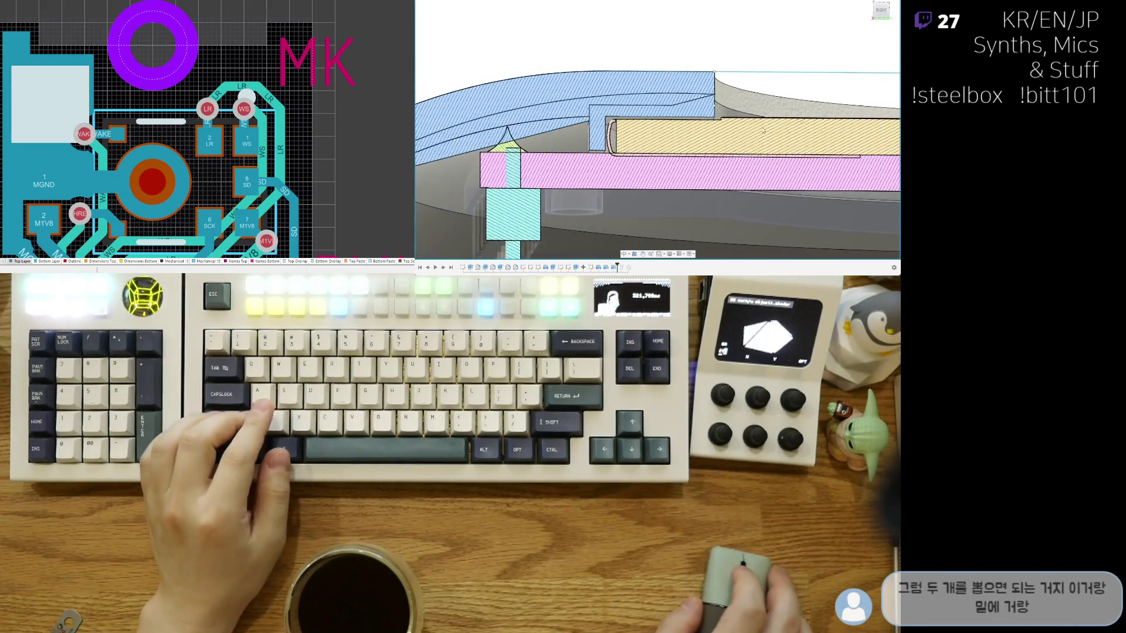
{"action": "scroll", "coordinate": [763, 129], "scroll_direction": "down", "scroll_amount": 3}
{"action": "scroll", "coordinate": [690, 133], "scroll_direction": "down", "scroll_amount": 3}
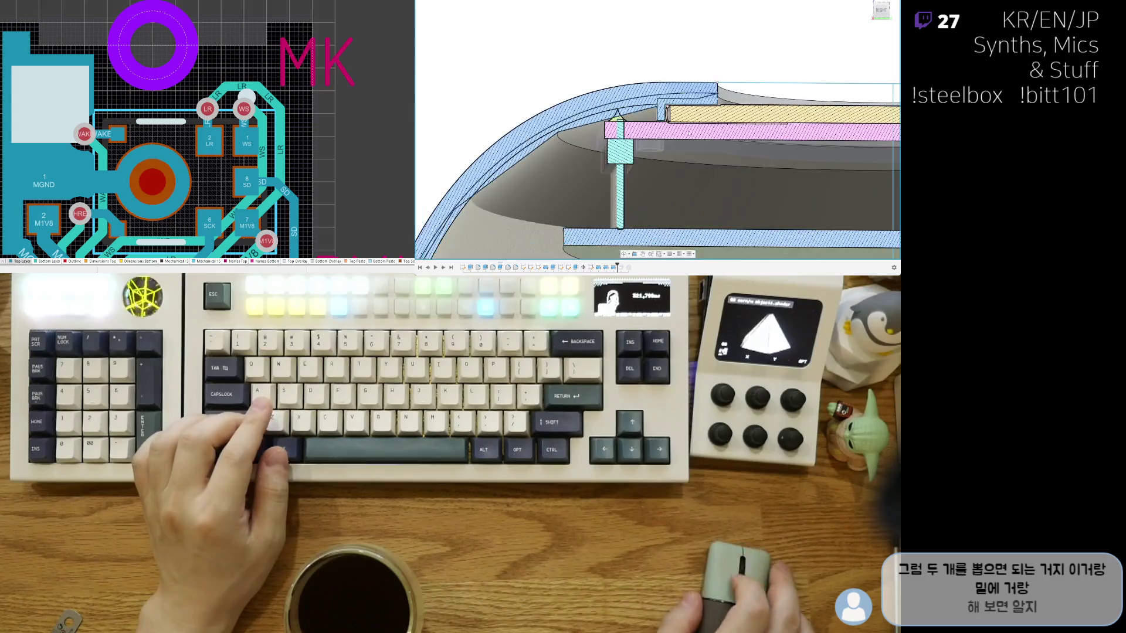
{"action": "scroll", "coordinate": [688, 134], "scroll_direction": "down", "scroll_amount": 3}
{"action": "scroll", "coordinate": [688, 135], "scroll_direction": "down", "scroll_amount": 3}
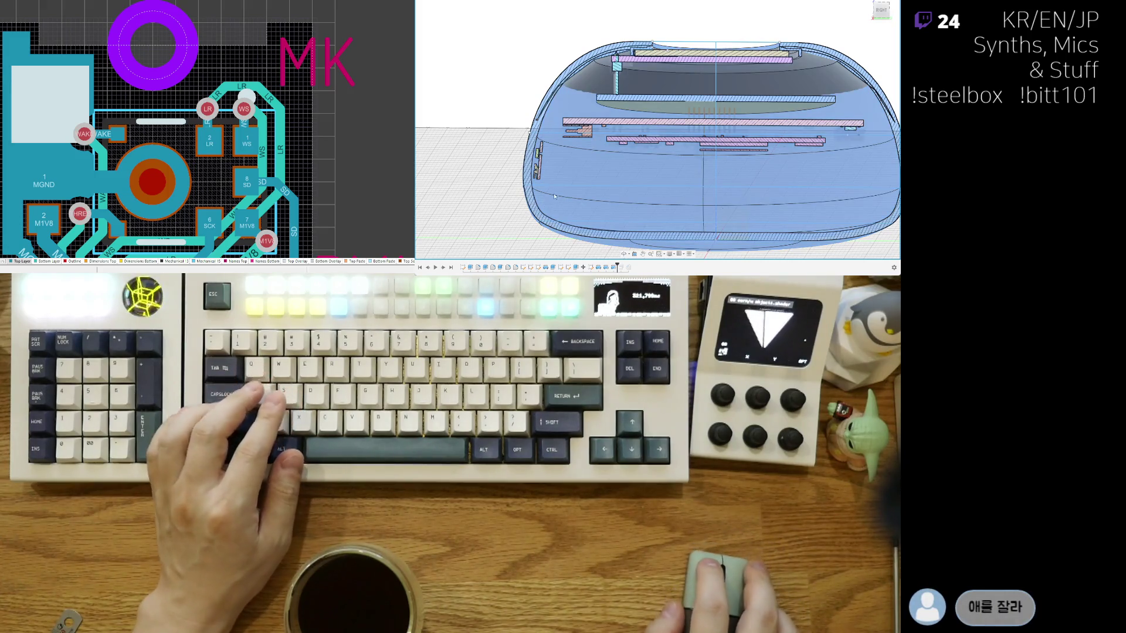
{"action": "middle_click_drag", "start_coordinate": [556, 196], "coordinate": [555, 138], "text": "shift"}
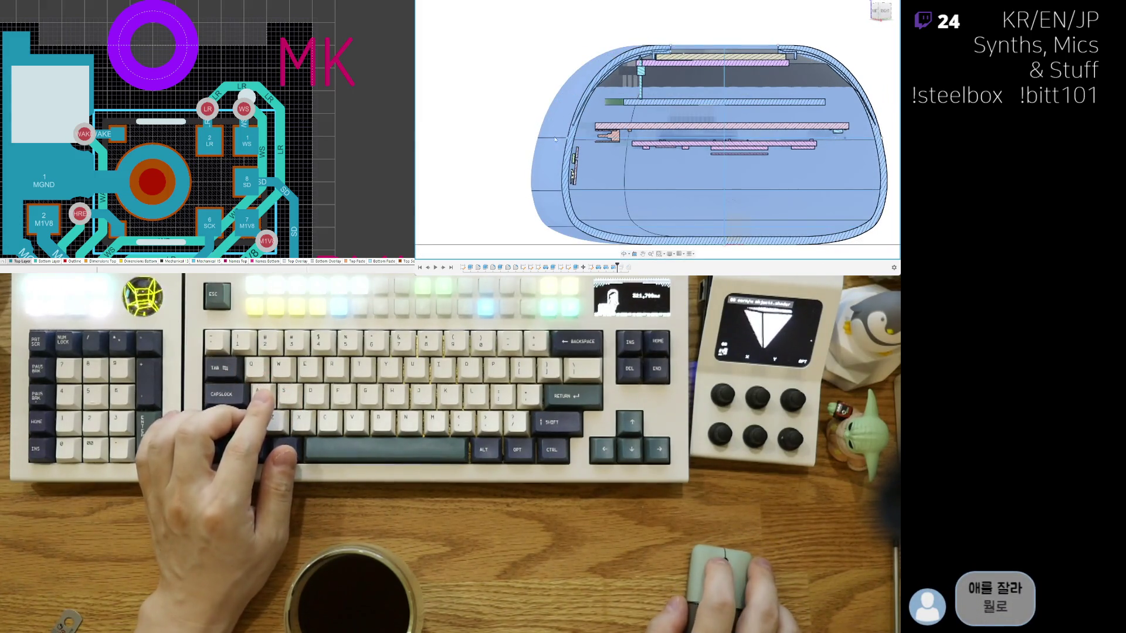
{"action": "middle_click_drag", "start_coordinate": [603, 193], "coordinate": [580, 147]}
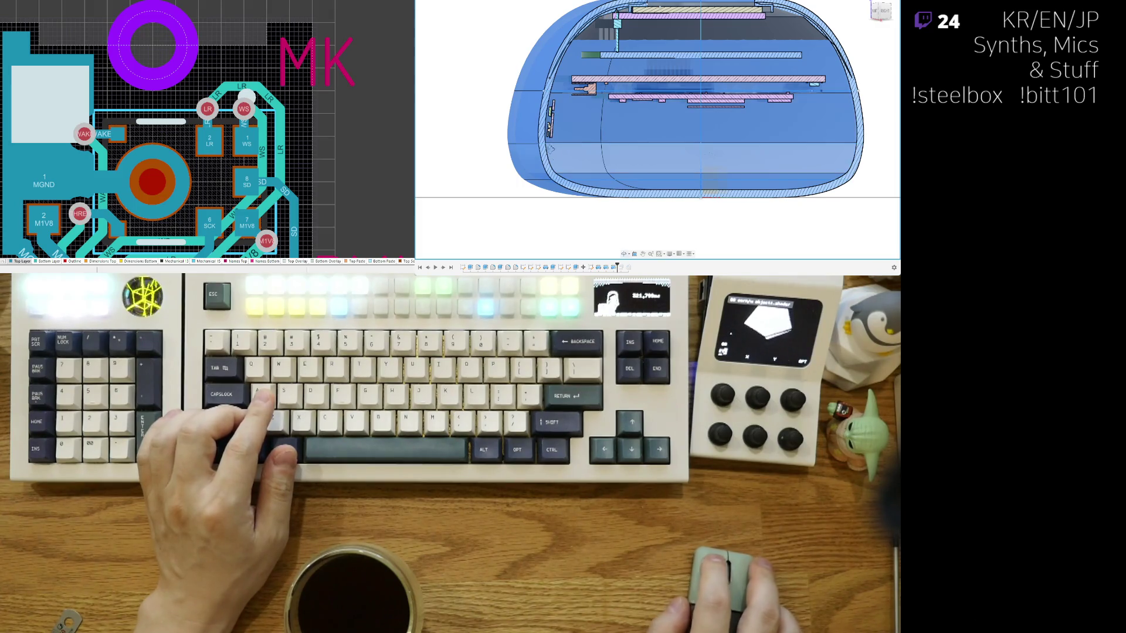
{"action": "middle_click_drag", "start_coordinate": [572, 148], "coordinate": [647, 129], "text": "shift"}
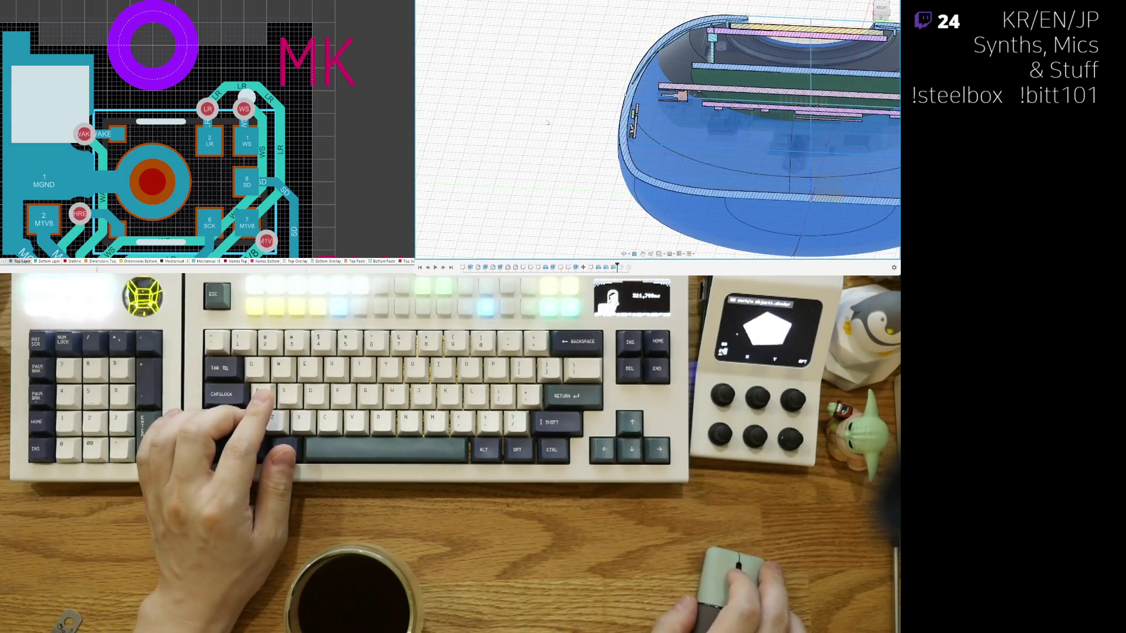
{"action": "scroll", "coordinate": [596, 141], "scroll_direction": "down", "scroll_amount": 3}
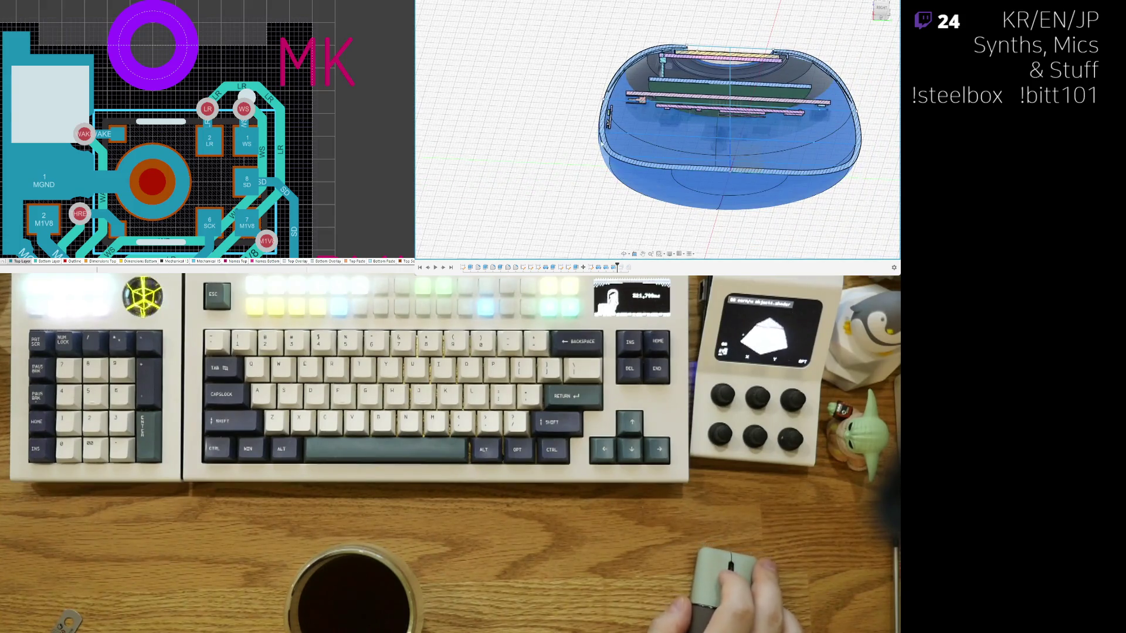
{"action": "scroll", "coordinate": [600, 145], "scroll_direction": "up", "scroll_amount": 5}
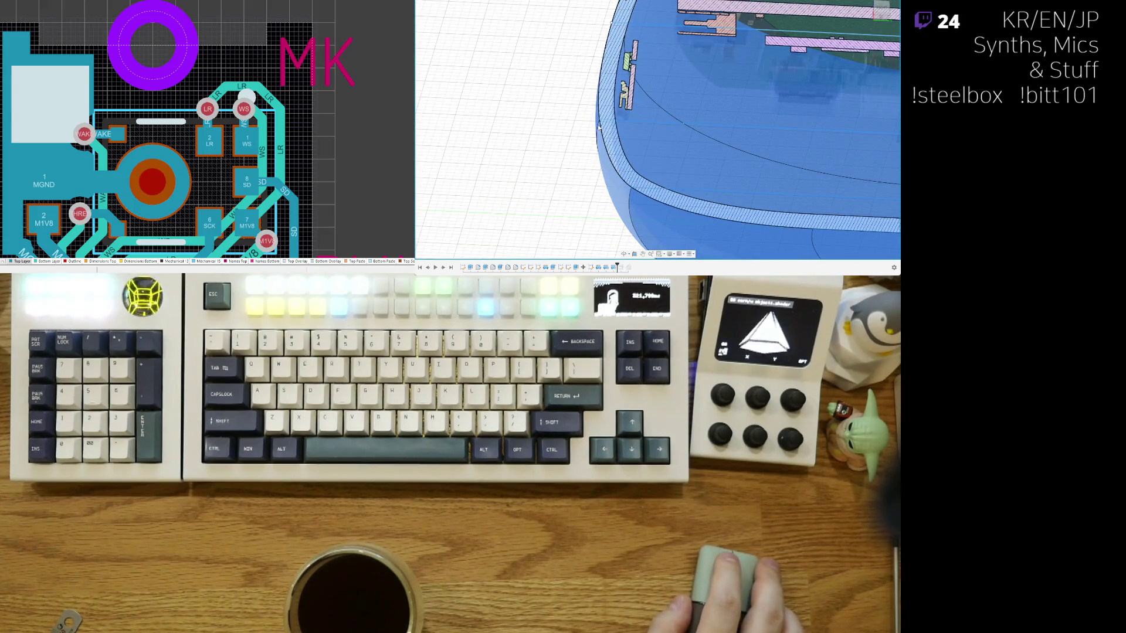
{"action": "mouse_move", "coordinate": [599, 127]}
{"action": "middle_mouse_down", "text": "shift"}
{"action": "mouse_move", "coordinate": [587, 71]}
{"action": "mouse_move", "coordinate": [649, 157]}
{"action": "middle_mouse_up", "text": "shift"}
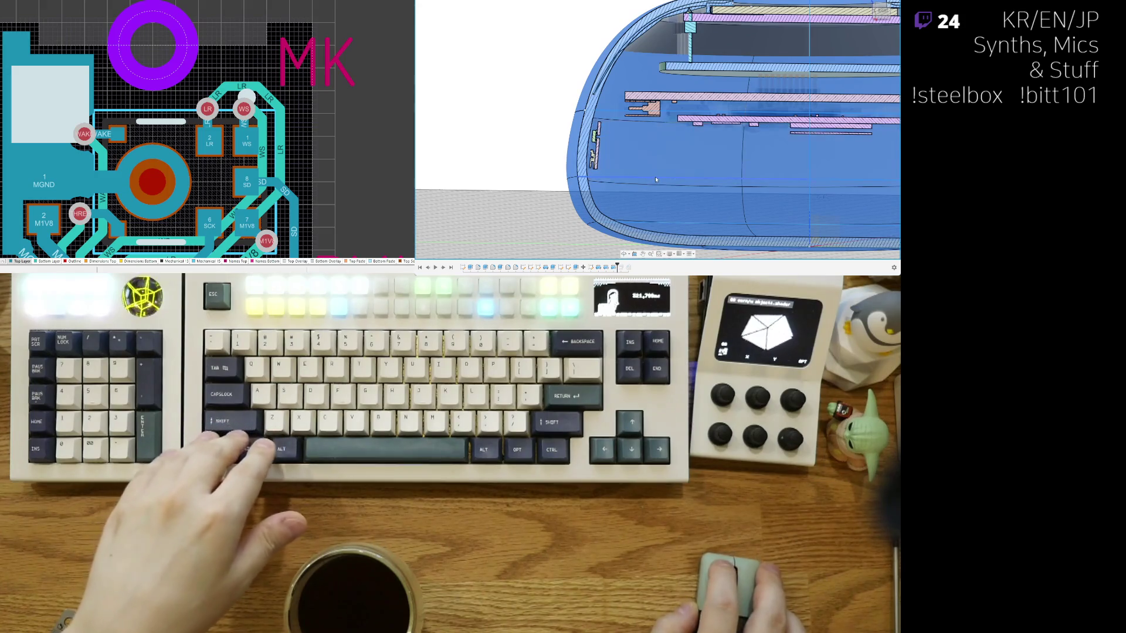
{"action": "scroll", "coordinate": [717, 205], "scroll_direction": "down", "scroll_amount": 4}
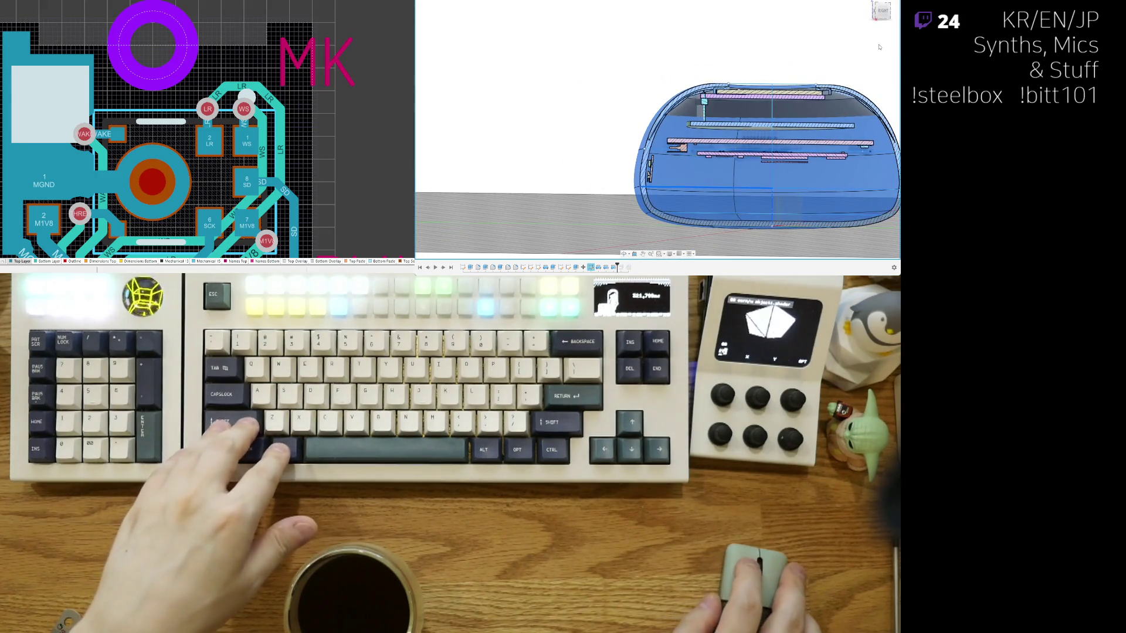
{"action": "scroll", "coordinate": [671, 133], "scroll_direction": "up", "scroll_amount": 1}
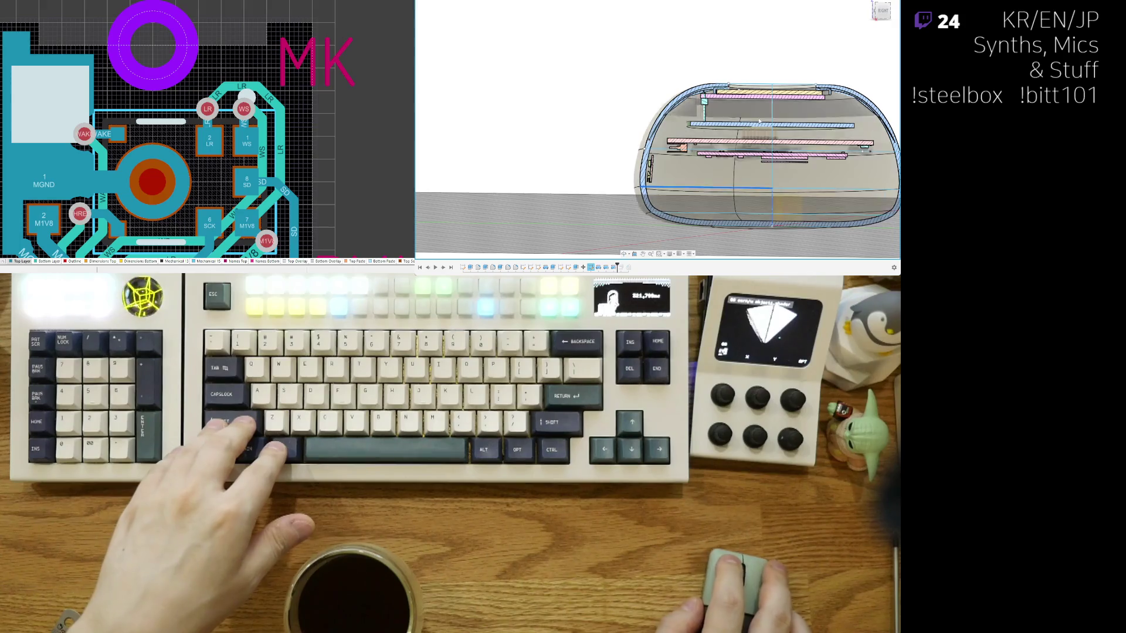
Step: Select the enclosure body and its face while orbiting around the cut preview
{"action": "left_click", "coordinate": [684, 137]}
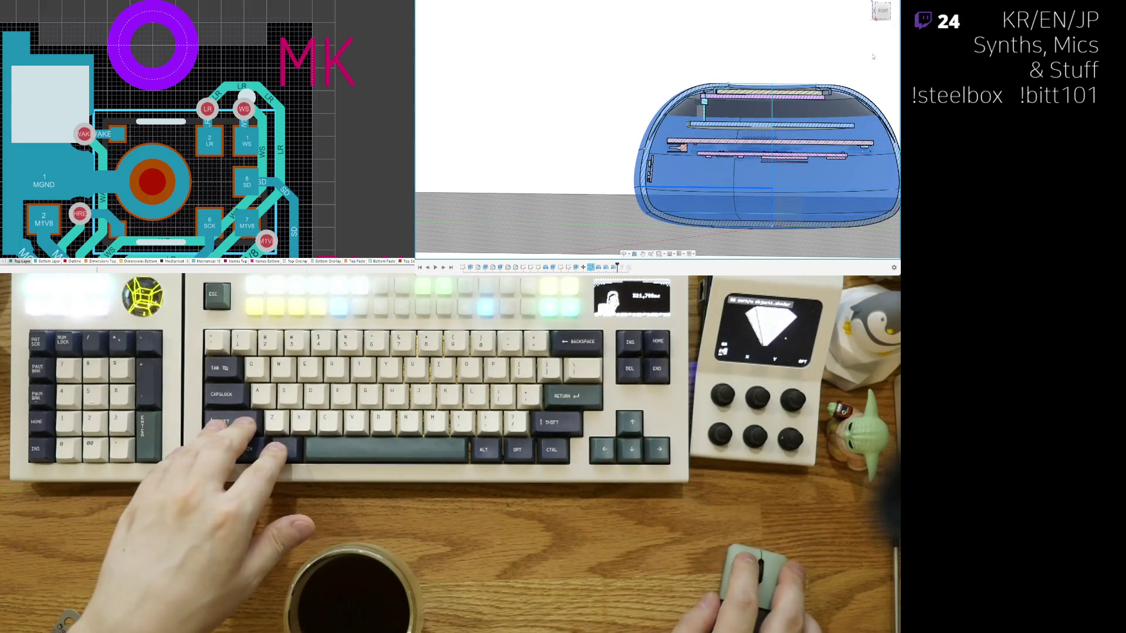
{"action": "middle_click_drag", "start_coordinate": [664, 187], "coordinate": [744, 190], "text": "shift"}
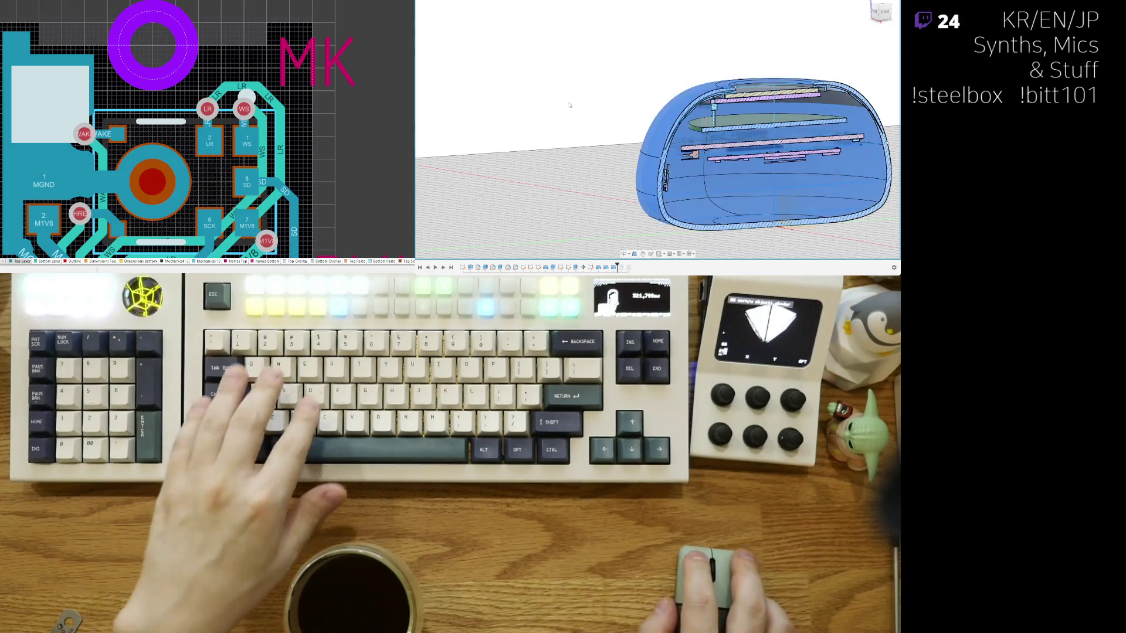
{"action": "middle_click_drag", "start_coordinate": [569, 105], "coordinate": [449, 160], "text": "shift"}
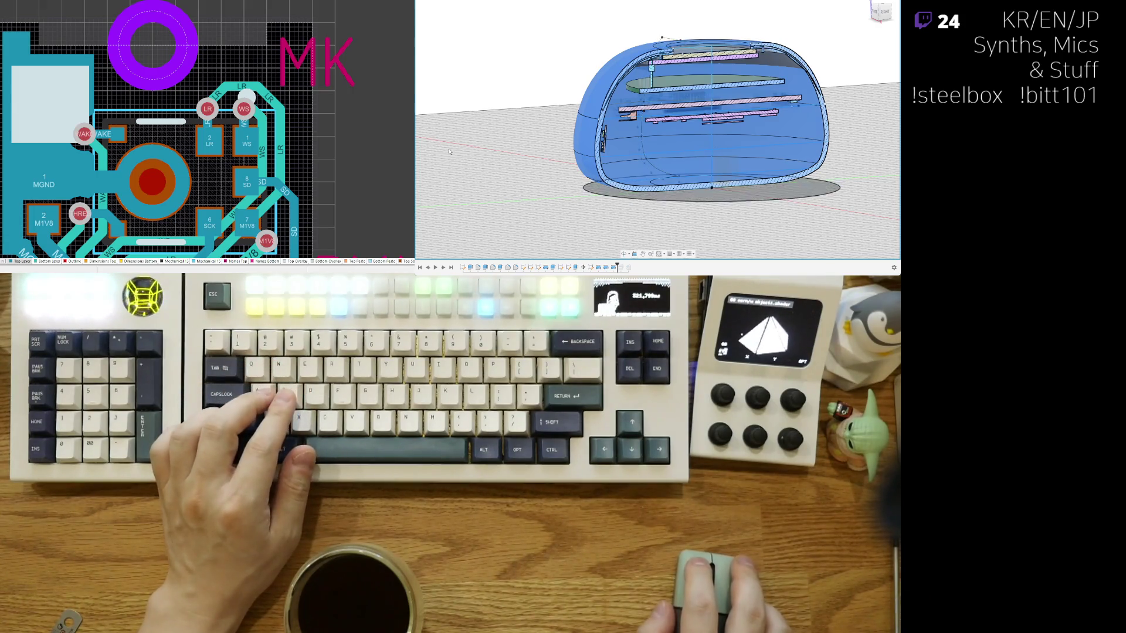
{"action": "scroll", "coordinate": [541, 154], "scroll_direction": "up", "scroll_amount": 5}
{"action": "scroll", "coordinate": [589, 101], "scroll_direction": "up", "scroll_amount": 2}
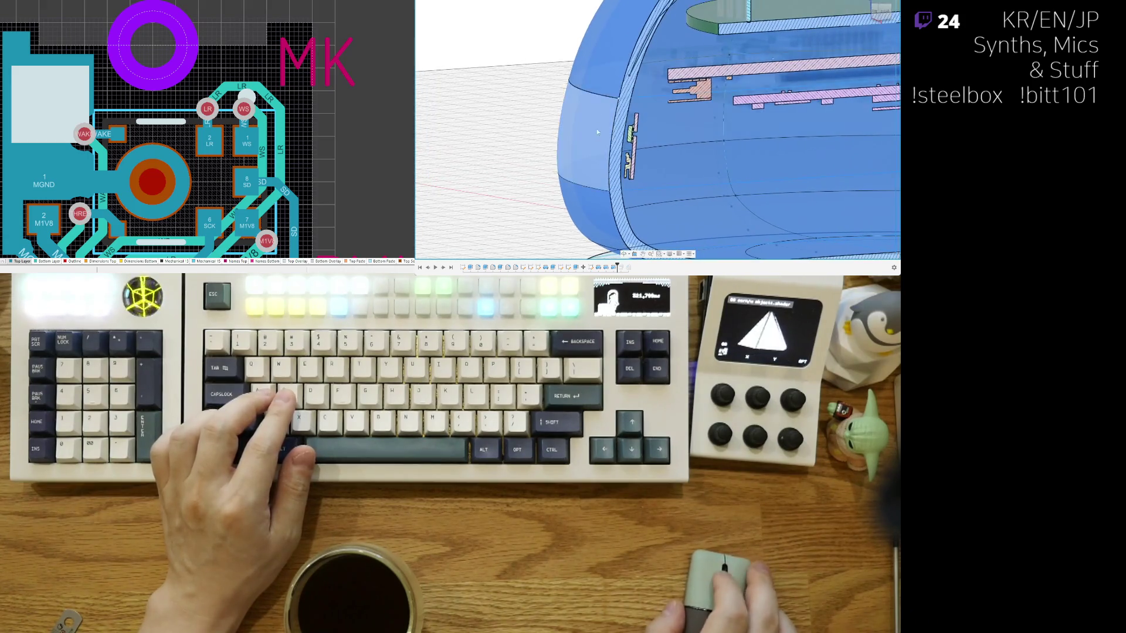
{"action": "scroll", "coordinate": [594, 96], "scroll_direction": "down", "scroll_amount": 3}
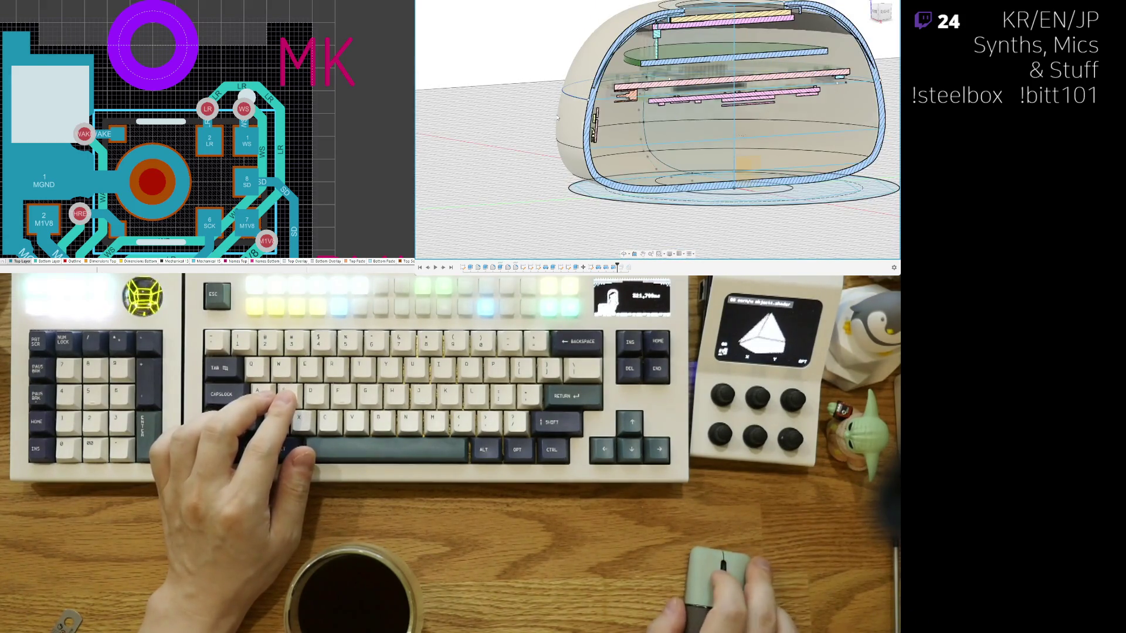
{"action": "scroll", "coordinate": [557, 117], "scroll_direction": "up", "scroll_amount": 3}
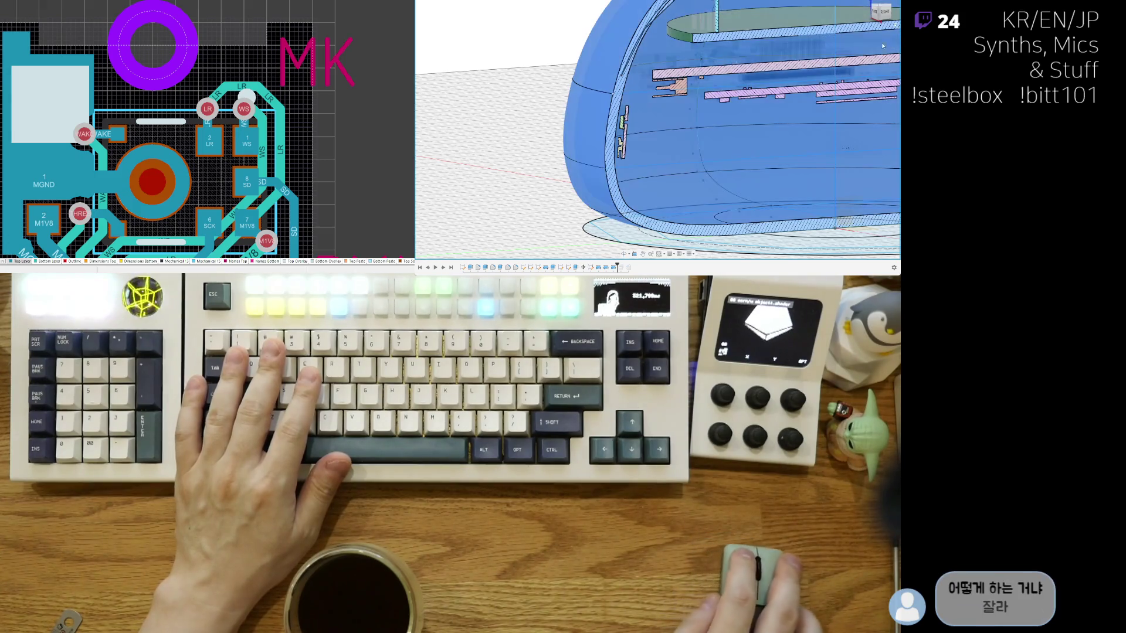
{"action": "left_click", "coordinate": [605, 94]}
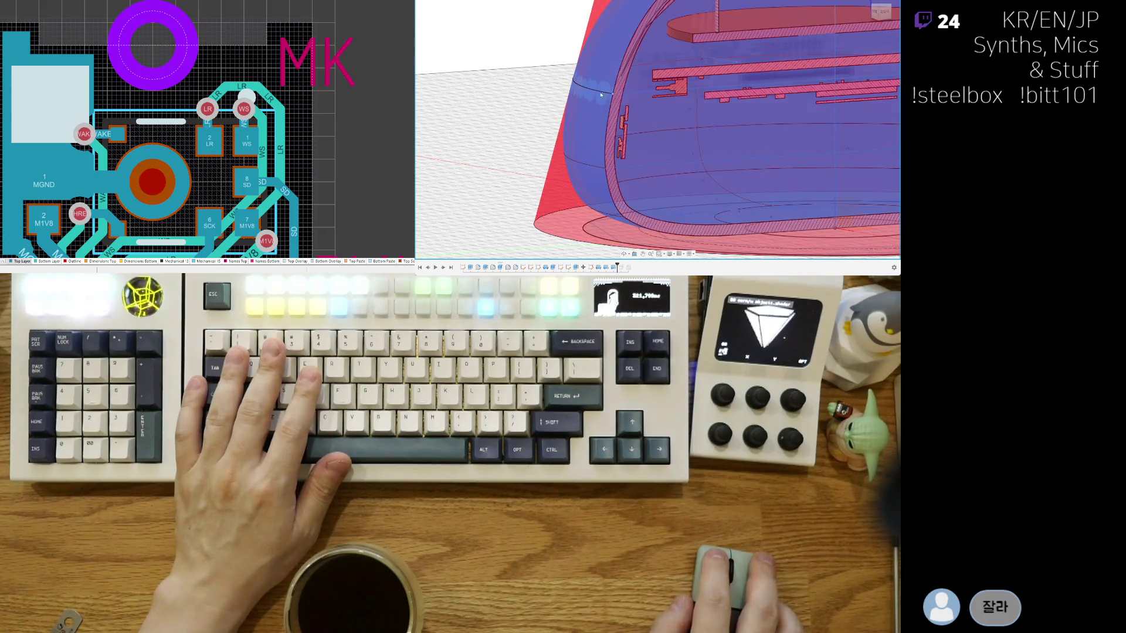
{"action": "scroll", "coordinate": [601, 93], "scroll_direction": "down", "scroll_amount": 5}
{"action": "scroll", "coordinate": [616, 101], "scroll_direction": "up", "scroll_amount": 5}
{"action": "scroll", "coordinate": [628, 110], "scroll_direction": "up", "scroll_amount": 3}
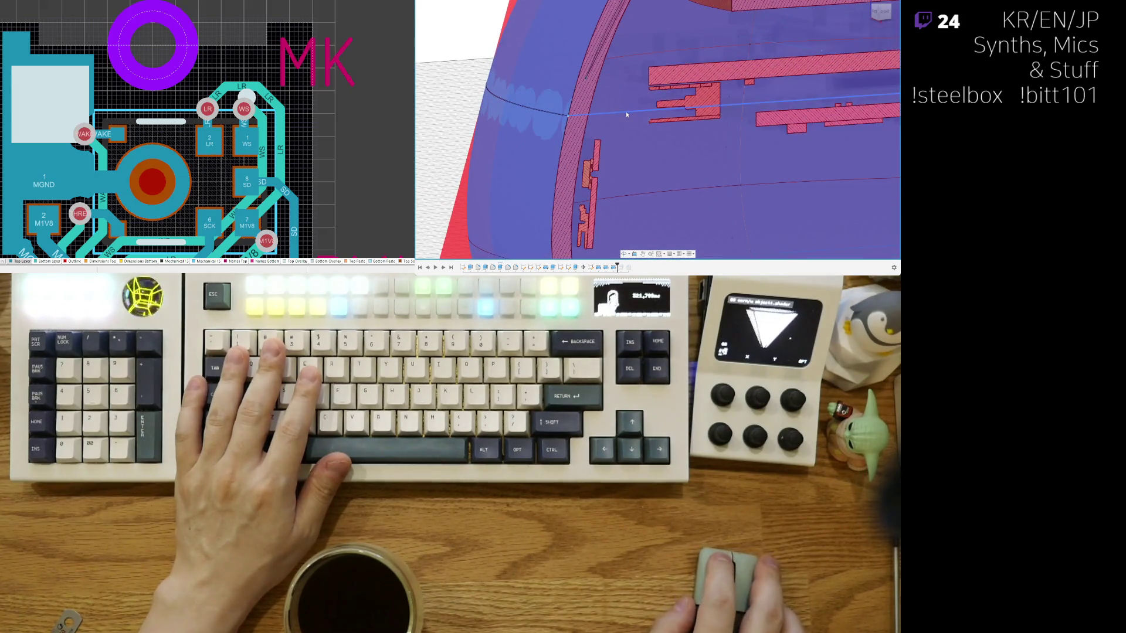
{"action": "middle_click_drag", "start_coordinate": [625, 112], "coordinate": [669, 132], "text": "shift"}
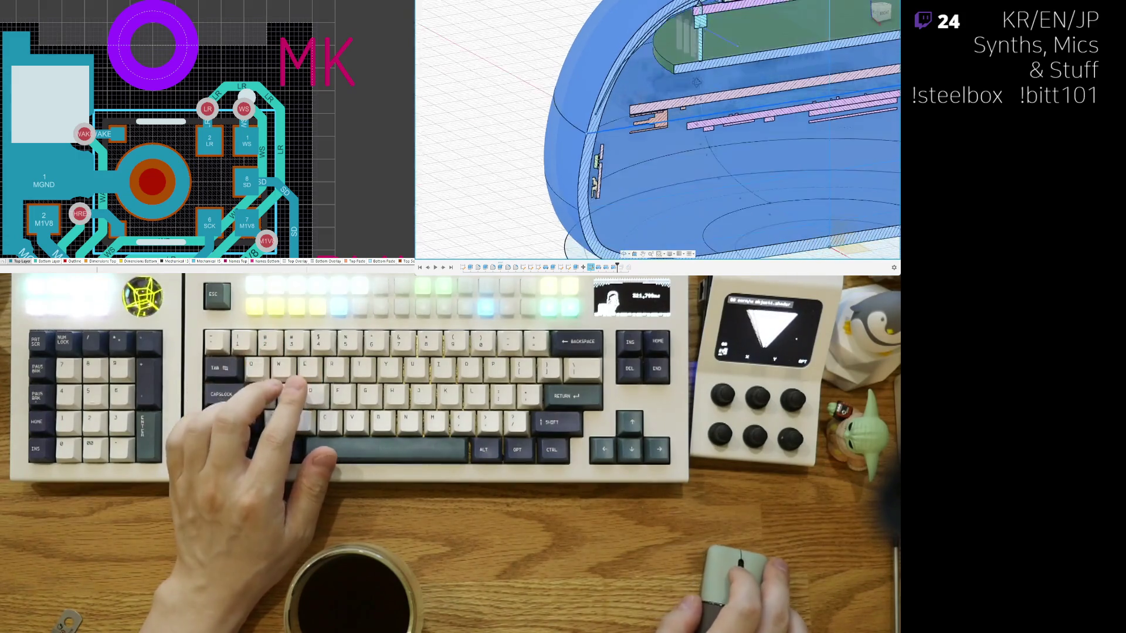
{"action": "scroll", "coordinate": [697, 83], "scroll_direction": "down", "scroll_amount": 4}
{"action": "scroll", "coordinate": [747, 88], "scroll_direction": "up", "scroll_amount": 4}
{"action": "scroll", "coordinate": [785, 91], "scroll_direction": "up", "scroll_amount": 3}
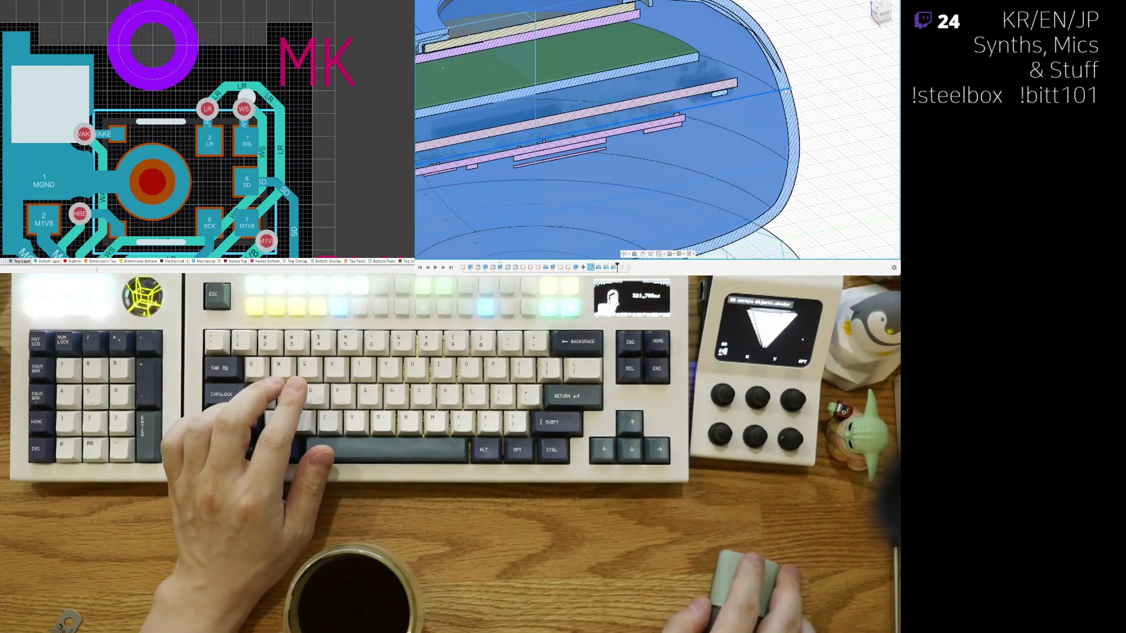
{"action": "scroll", "coordinate": [747, 106], "scroll_direction": "down", "scroll_amount": 3}
{"action": "scroll", "coordinate": [687, 133], "scroll_direction": "down", "scroll_amount": 2}
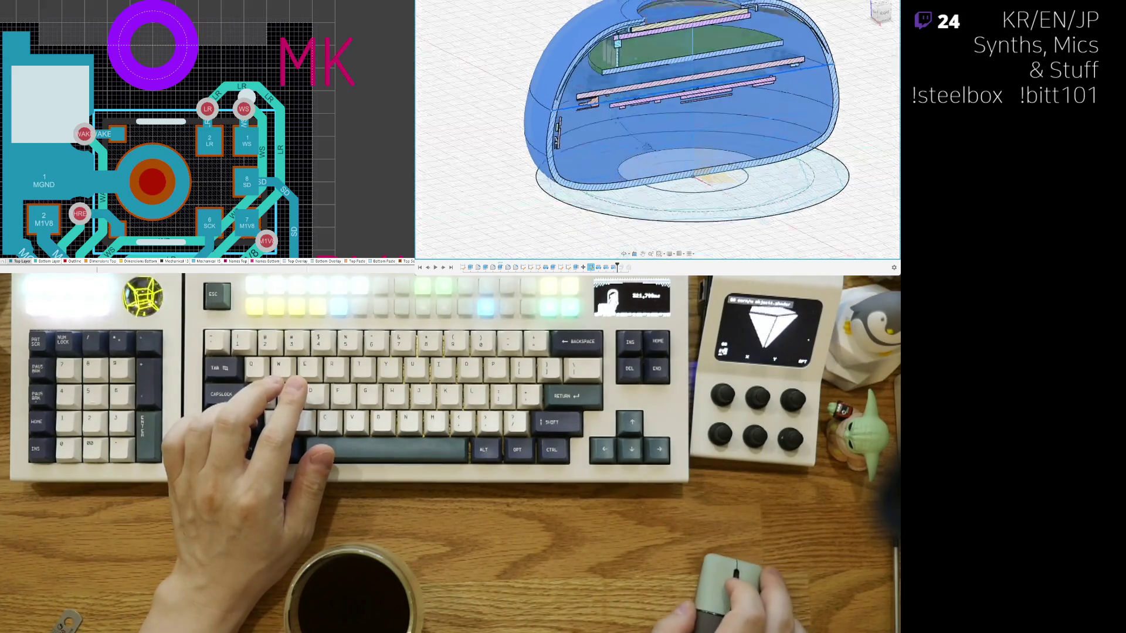
Step: Snap to a straight side view and line up the sectioned enclosure straight-on
{"action": "left_click", "coordinate": [879, 11]}
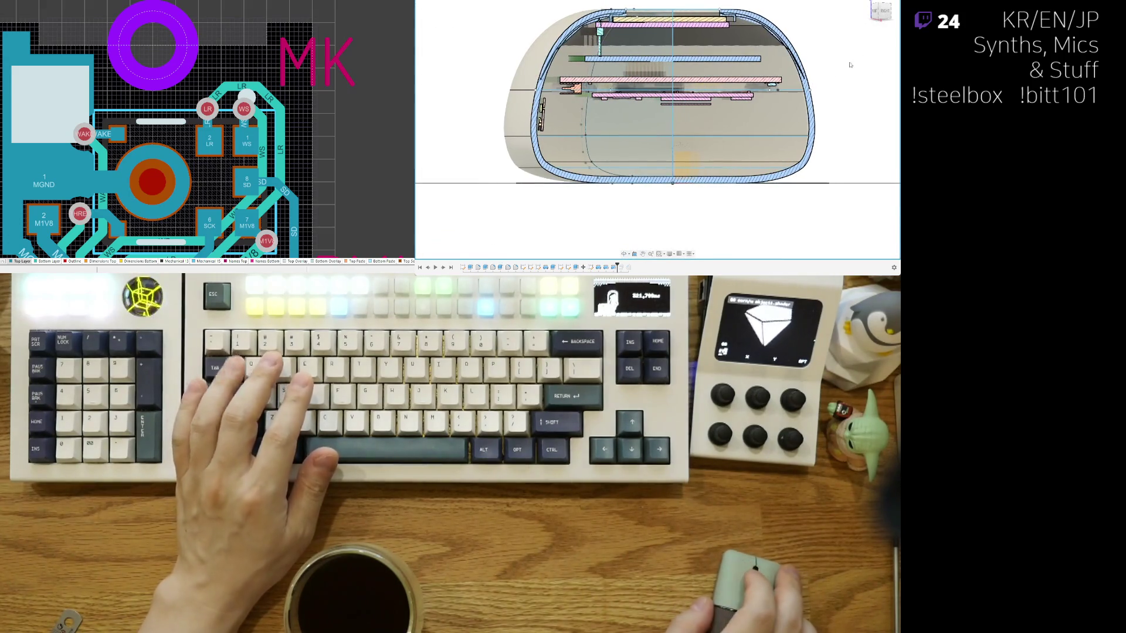
{"action": "middle_click_drag", "start_coordinate": [849, 64], "coordinate": [753, 157], "text": "shift"}
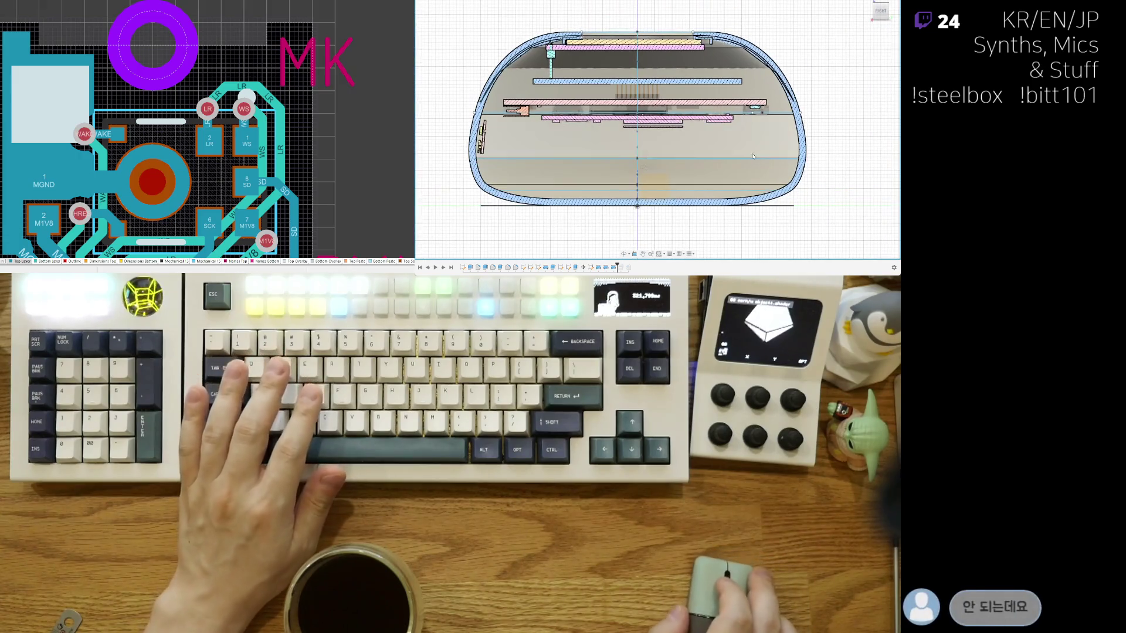
{"action": "middle_click_drag", "start_coordinate": [753, 156], "coordinate": [701, 137]}
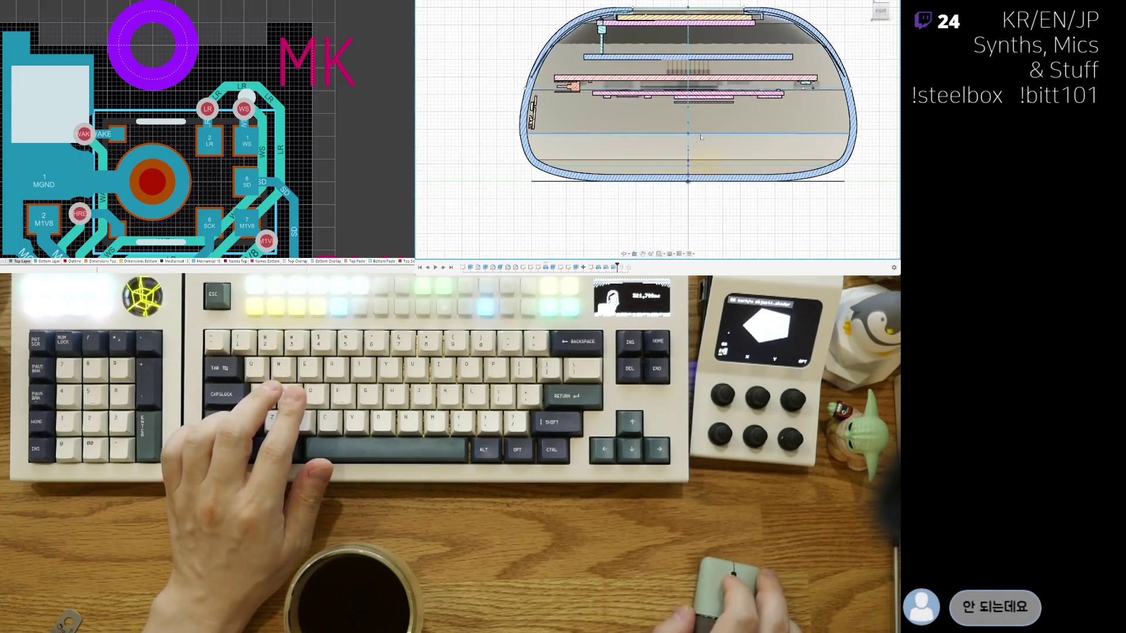
{"action": "scroll", "coordinate": [701, 137], "scroll_direction": "down", "scroll_amount": 3}
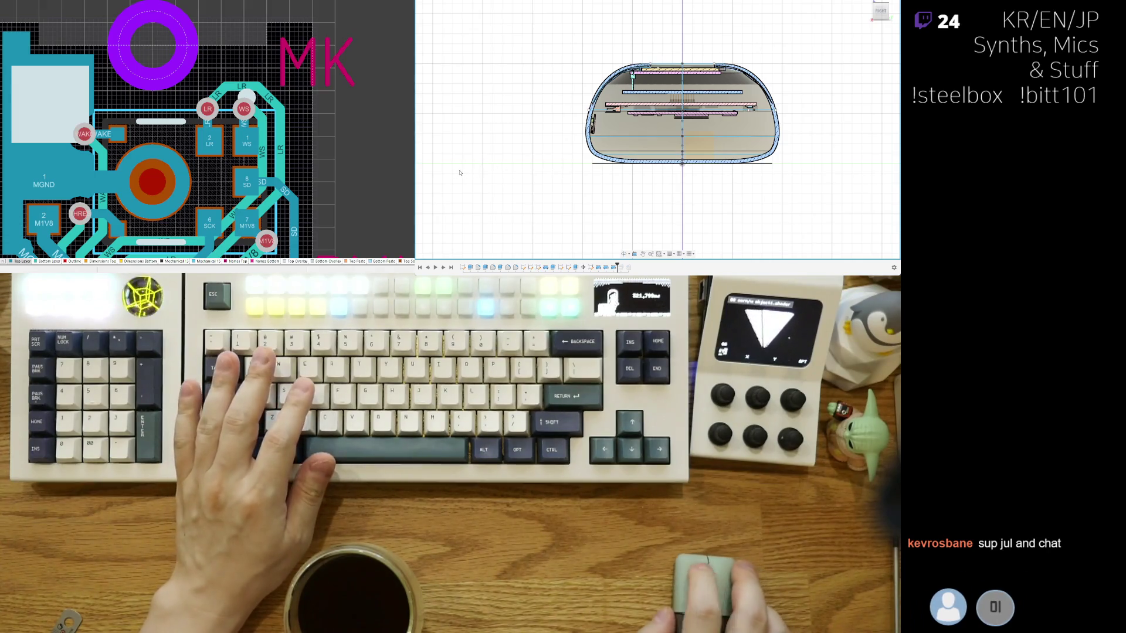
{"action": "scroll", "coordinate": [774, 97], "scroll_direction": "up", "scroll_amount": 3}
{"action": "scroll", "coordinate": [798, 101], "scroll_direction": "up", "scroll_amount": 5}
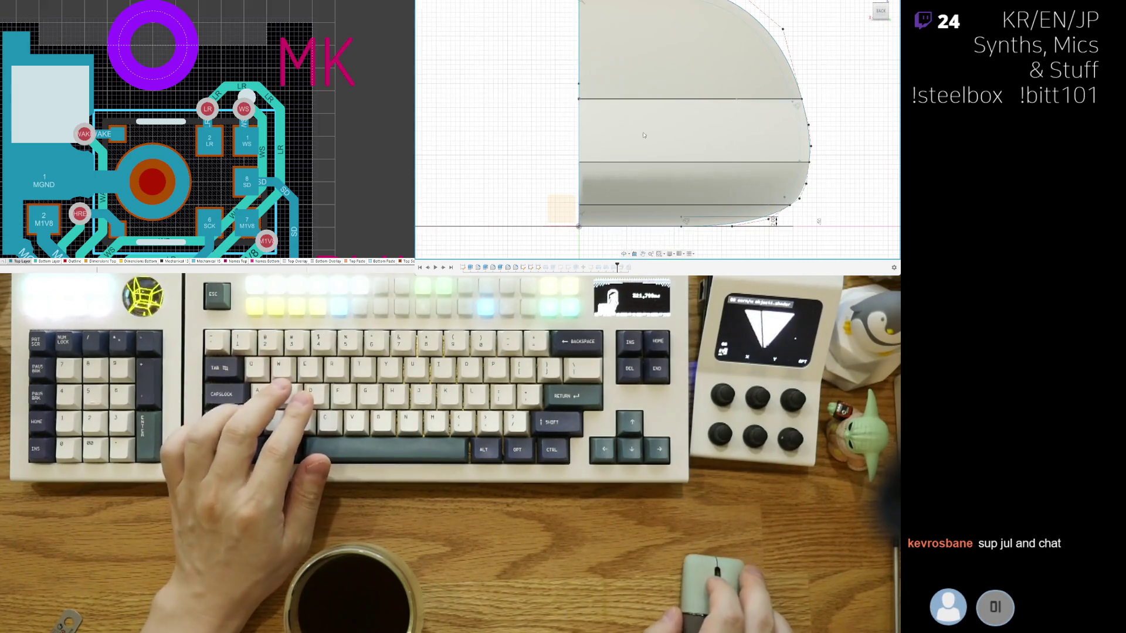
{"action": "scroll", "coordinate": [799, 101], "scroll_direction": "down", "scroll_amount": 2}
{"action": "scroll", "coordinate": [757, 133], "scroll_direction": "down", "scroll_amount": 3}
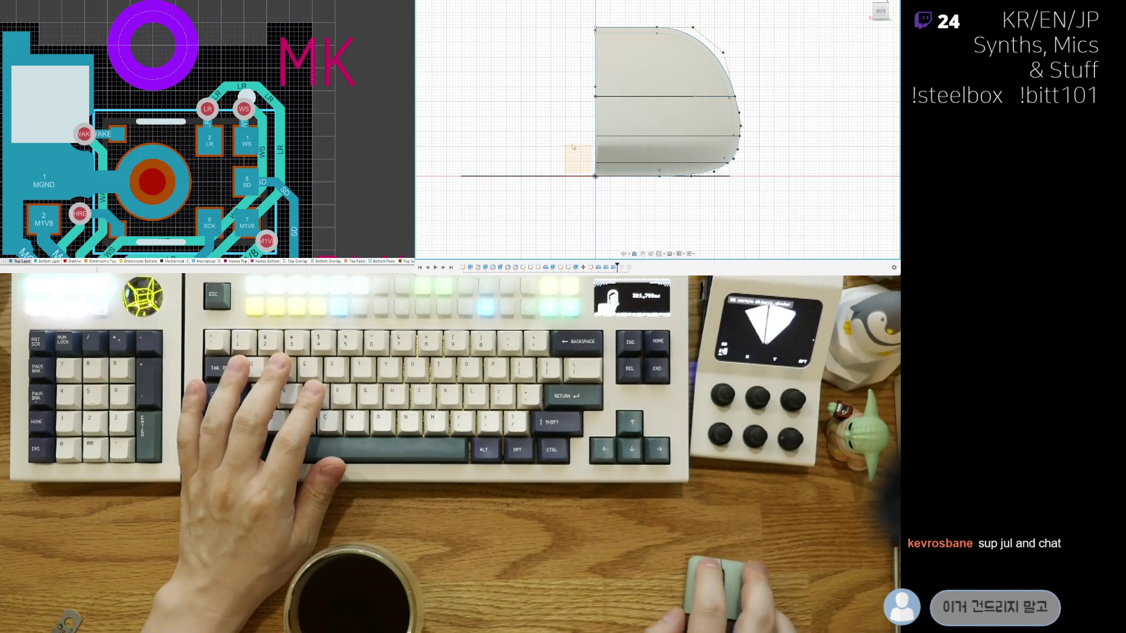
Step: Switch via the view cube to the flat side profile of the half-profile body
{"action": "left_click", "coordinate": [882, 11]}
{"action": "left_click", "coordinate": [892, 13]}
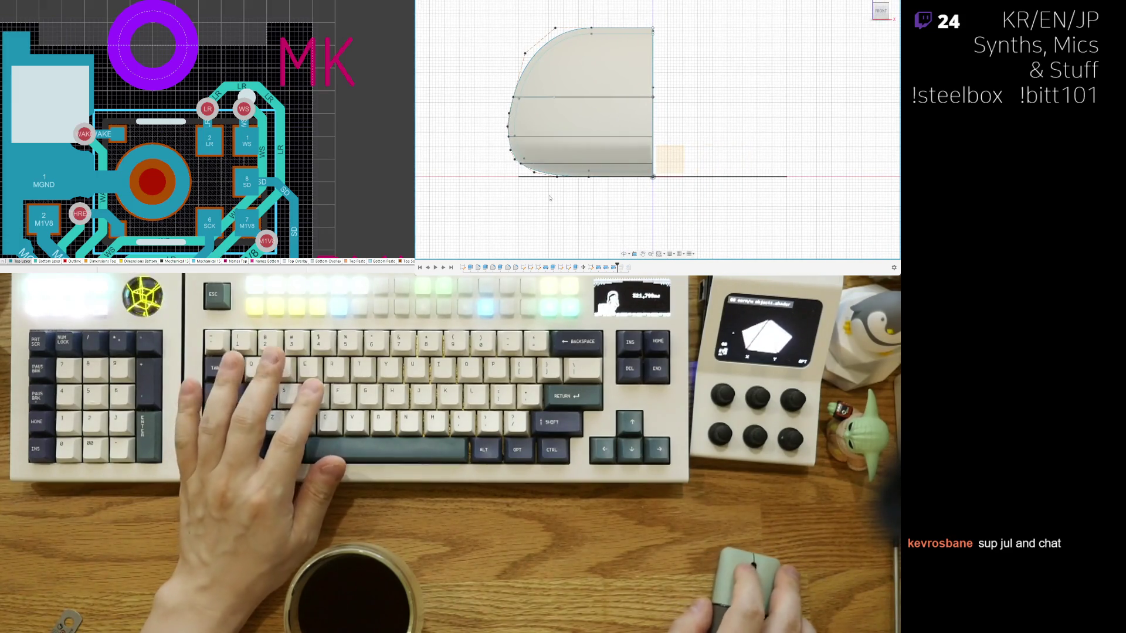
{"action": "scroll", "coordinate": [654, 140], "scroll_direction": "up", "scroll_amount": 5}
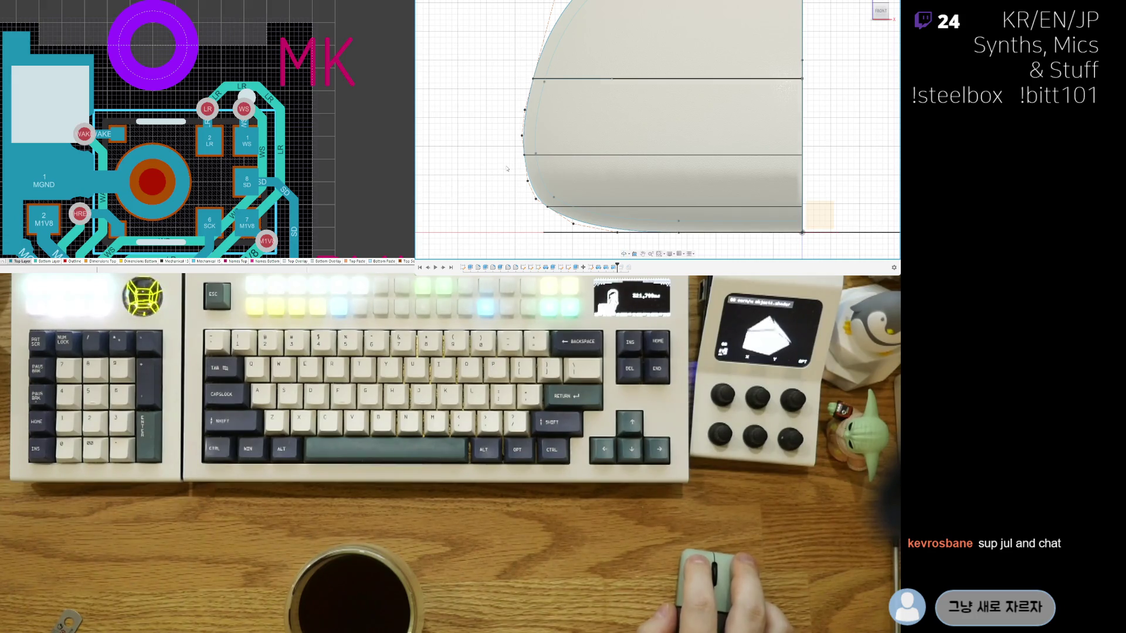
{"action": "scroll", "coordinate": [507, 168], "scroll_direction": "down", "scroll_amount": 3}
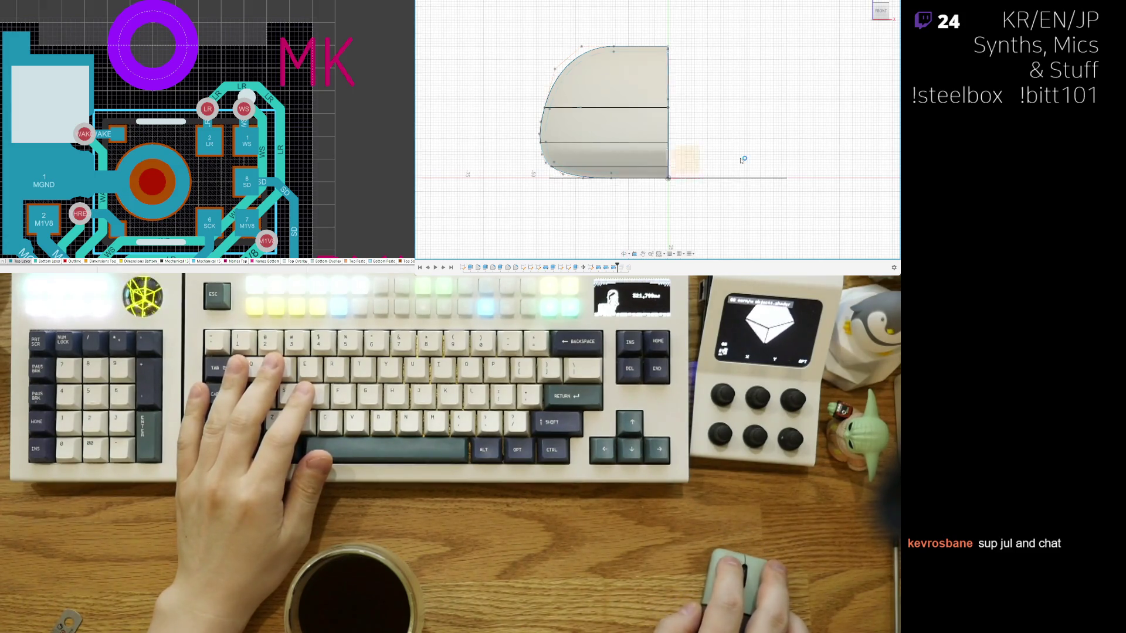
{"action": "scroll", "coordinate": [743, 159], "scroll_direction": "up", "scroll_amount": 2}
{"action": "scroll", "coordinate": [712, 140], "scroll_direction": "down", "scroll_amount": 2}
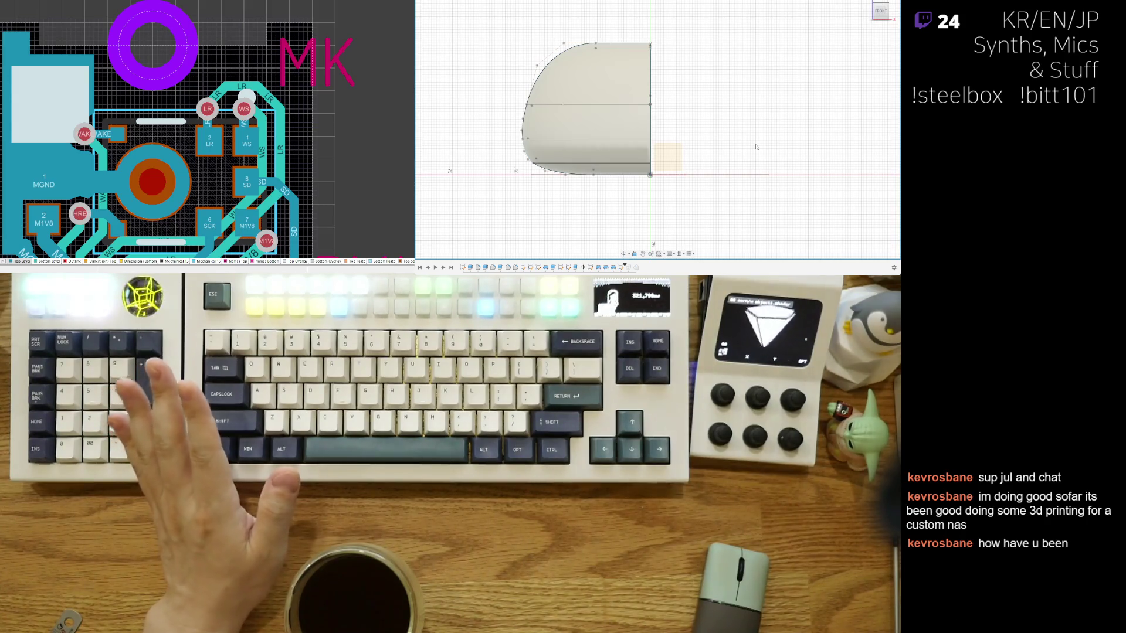
{"action": "scroll", "coordinate": [731, 176], "scroll_direction": "up", "scroll_amount": 2}
{"action": "scroll", "coordinate": [719, 190], "scroll_direction": "up", "scroll_amount": 2}
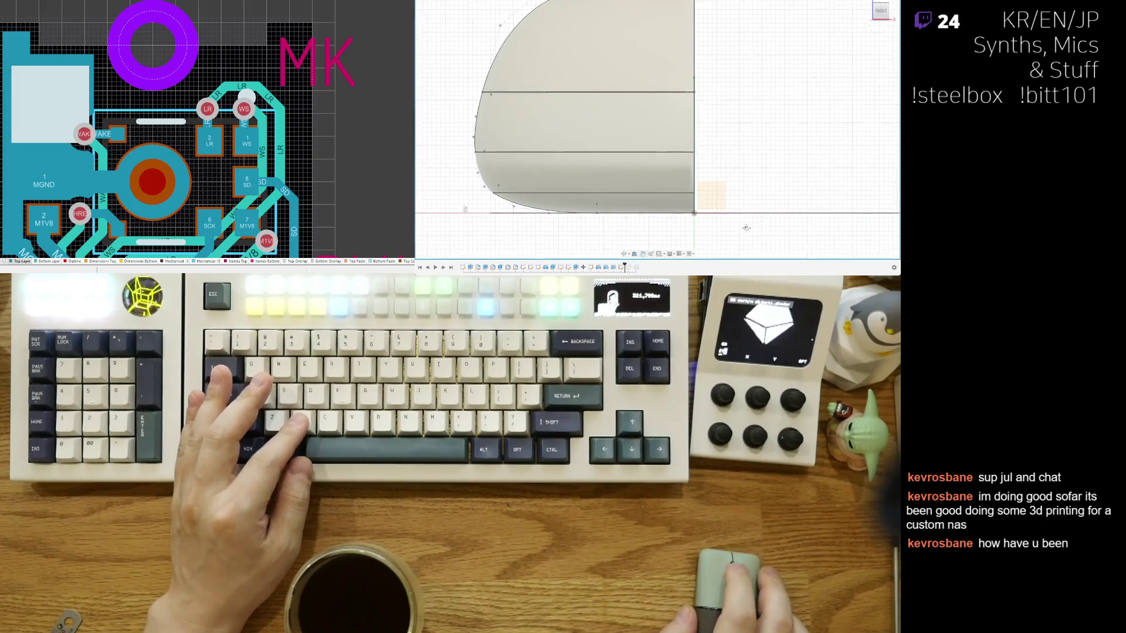
{"action": "scroll", "coordinate": [704, 168], "scroll_direction": "down", "scroll_amount": 3}
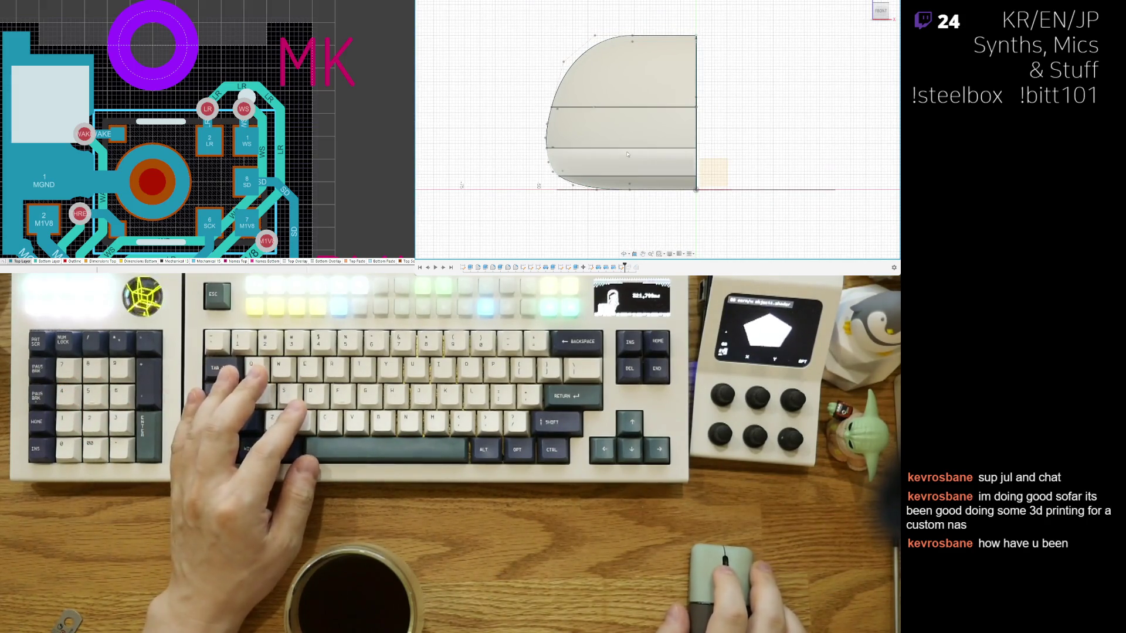
{"action": "scroll", "coordinate": [658, 152], "scroll_direction": "up", "scroll_amount": 1}
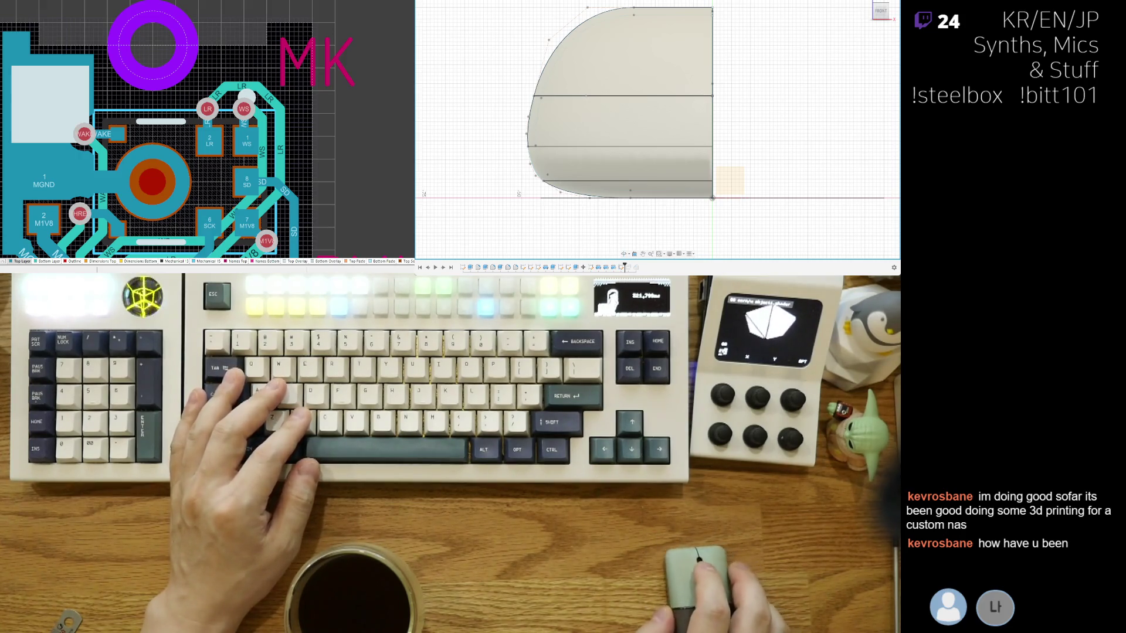
{"action": "middle_click_drag", "start_coordinate": [697, 149], "coordinate": [709, 157]}
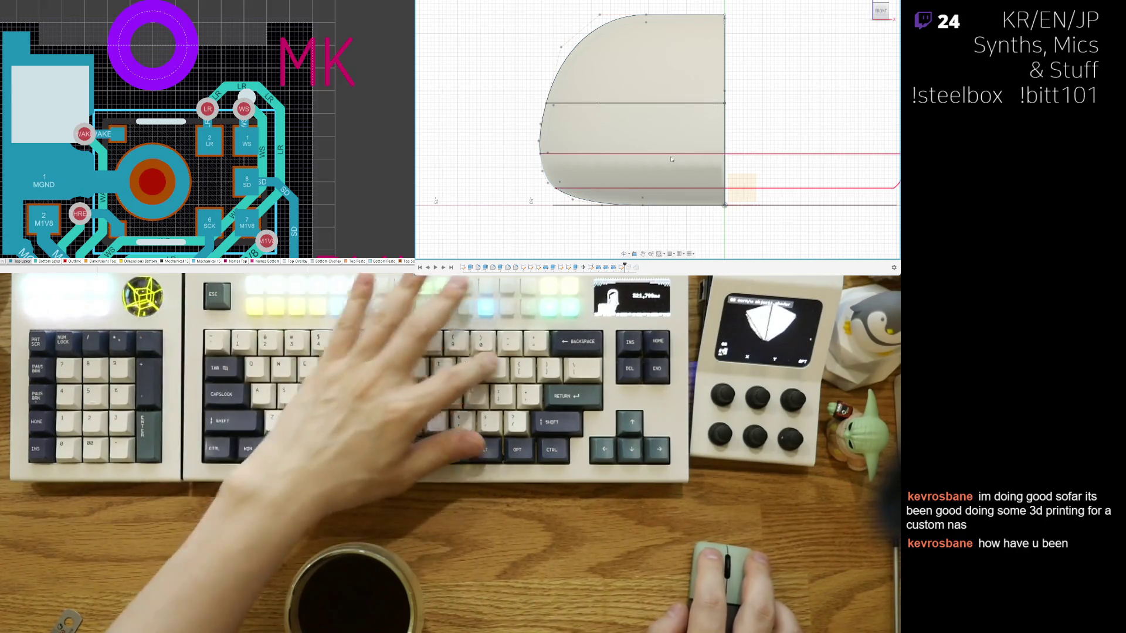
Step: Select and pan around the lower band face of the profile, then deselect it
{"action": "left_click", "coordinate": [673, 168]}
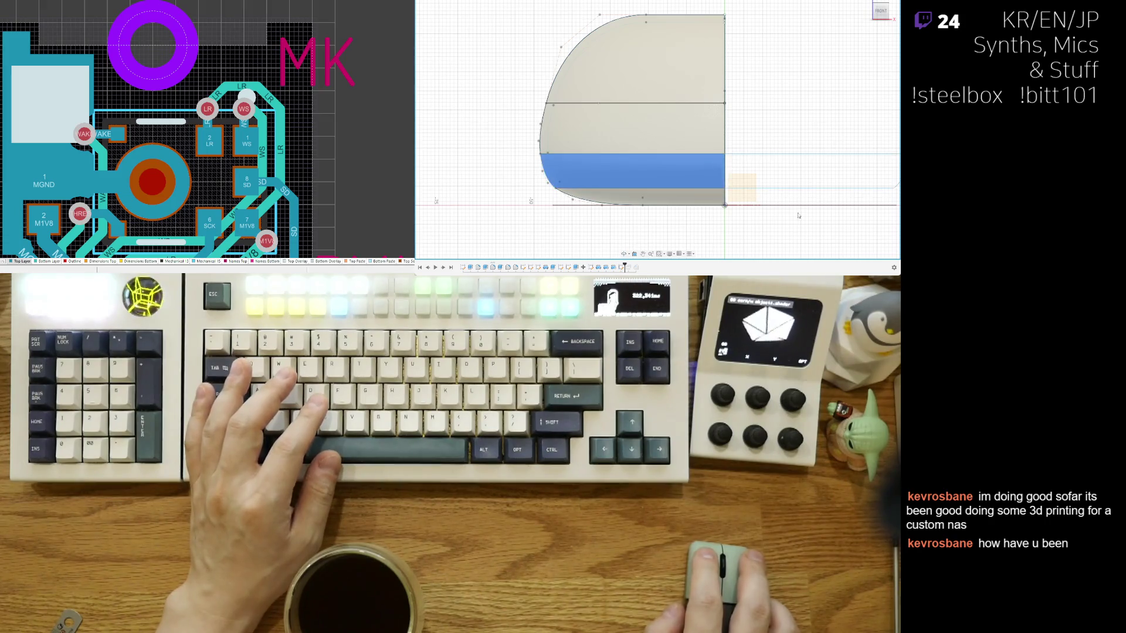
{"action": "scroll", "coordinate": [796, 219], "scroll_direction": "down", "scroll_amount": 2}
{"action": "scroll", "coordinate": [796, 218], "scroll_direction": "up", "scroll_amount": 2}
{"action": "middle_click_drag", "start_coordinate": [630, 186], "coordinate": [742, 203]}
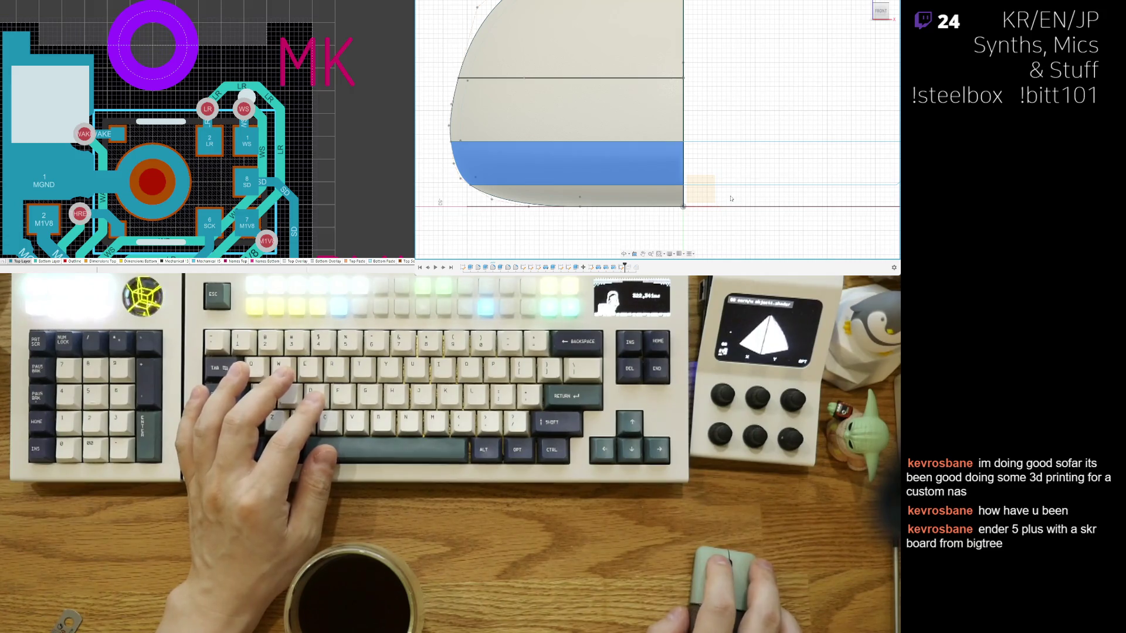
{"action": "middle_click_drag", "start_coordinate": [751, 226], "coordinate": [788, 221]}
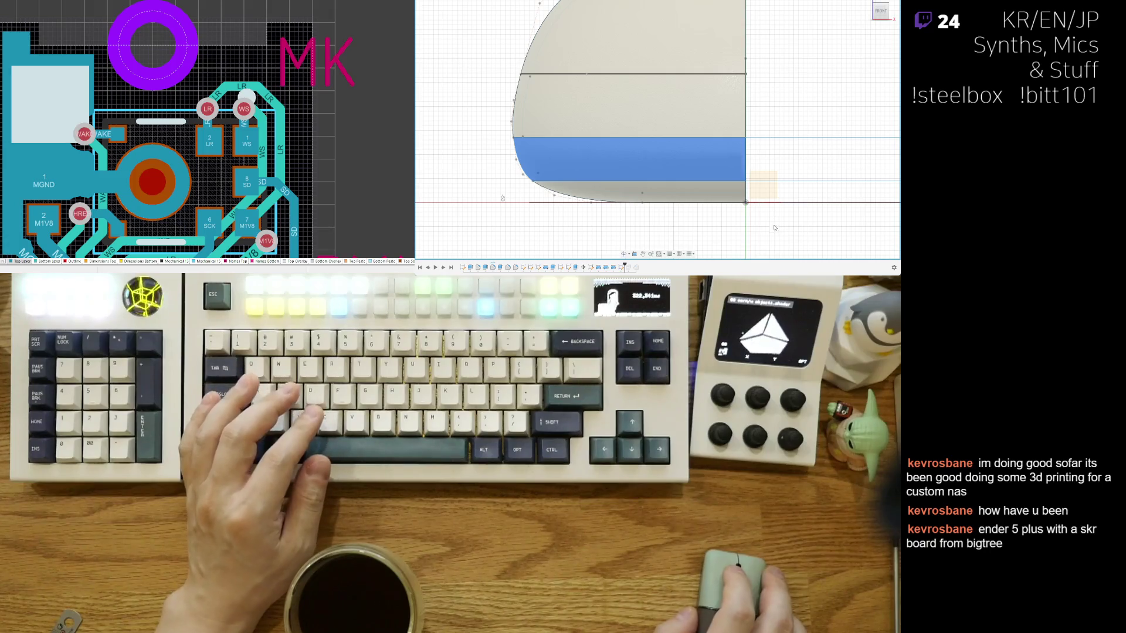
{"action": "middle_click_drag", "start_coordinate": [776, 229], "coordinate": [755, 239]}
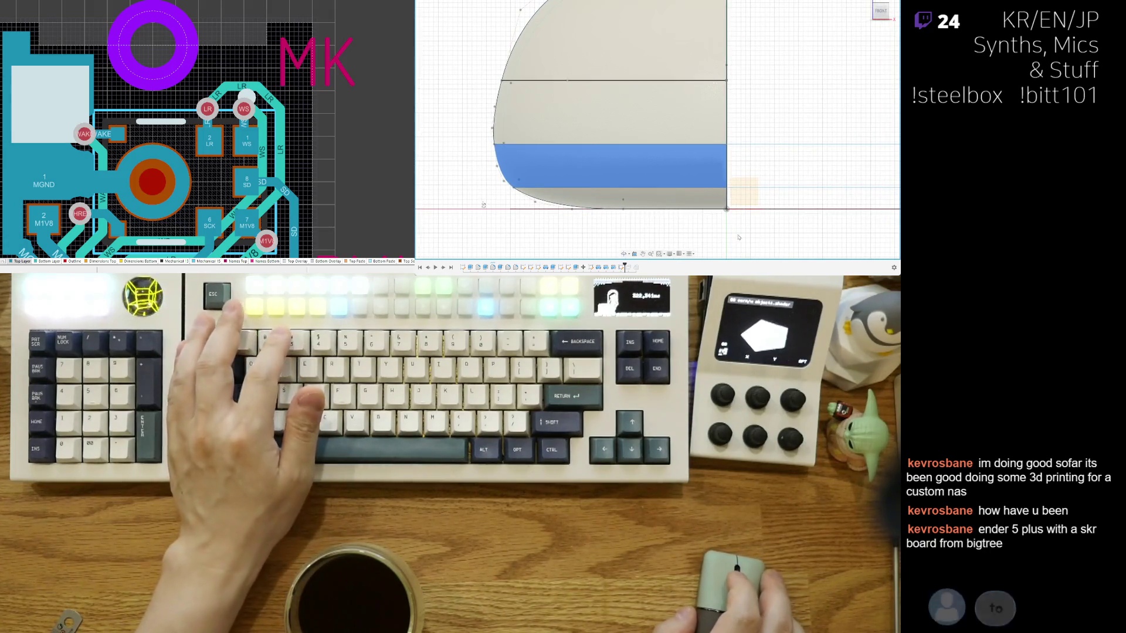
{"action": "left_click", "coordinate": [753, 237]}
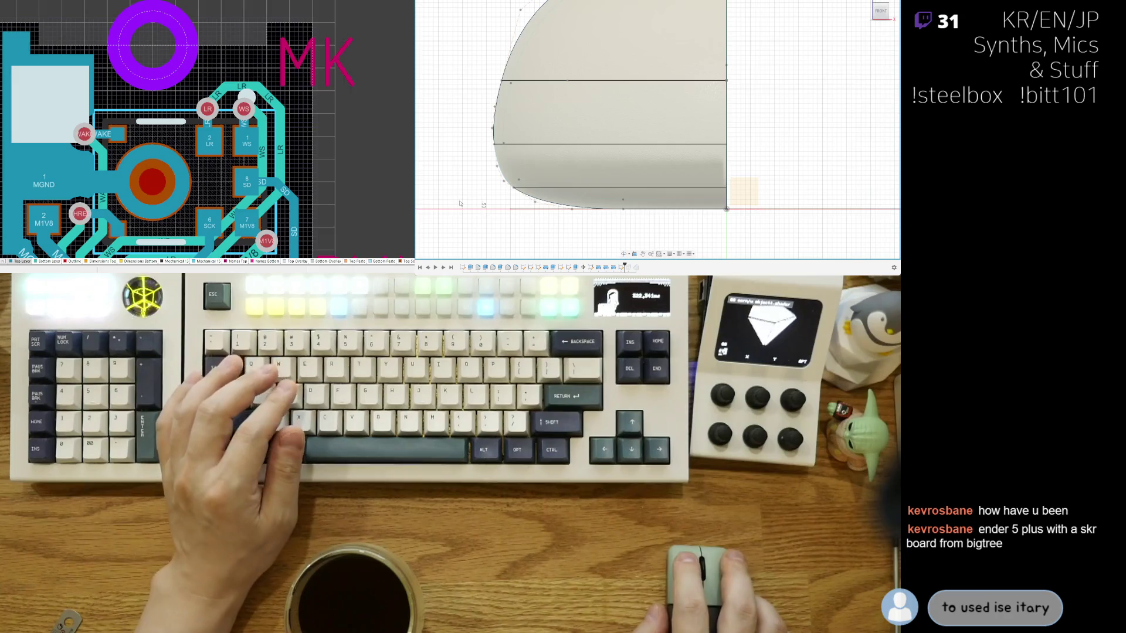
Step: Shift the profile body and orbit it up into an elevated perspective view
{"action": "middle_click_drag", "start_coordinate": [666, 190], "coordinate": [682, 188]}
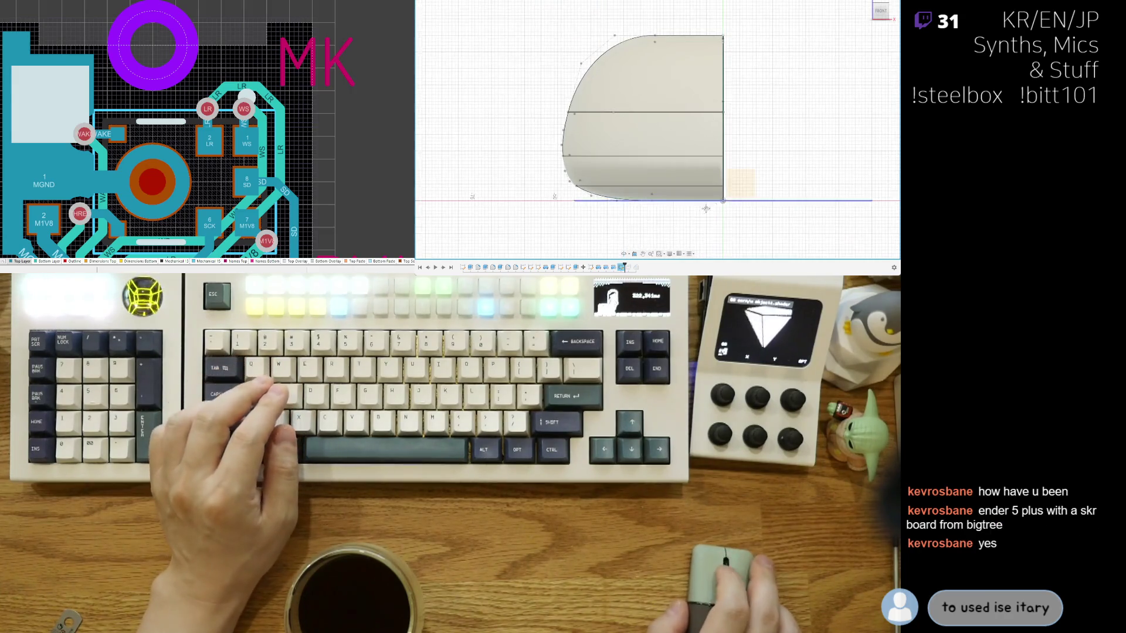
{"action": "scroll", "coordinate": [682, 188], "scroll_direction": "down", "scroll_amount": 2}
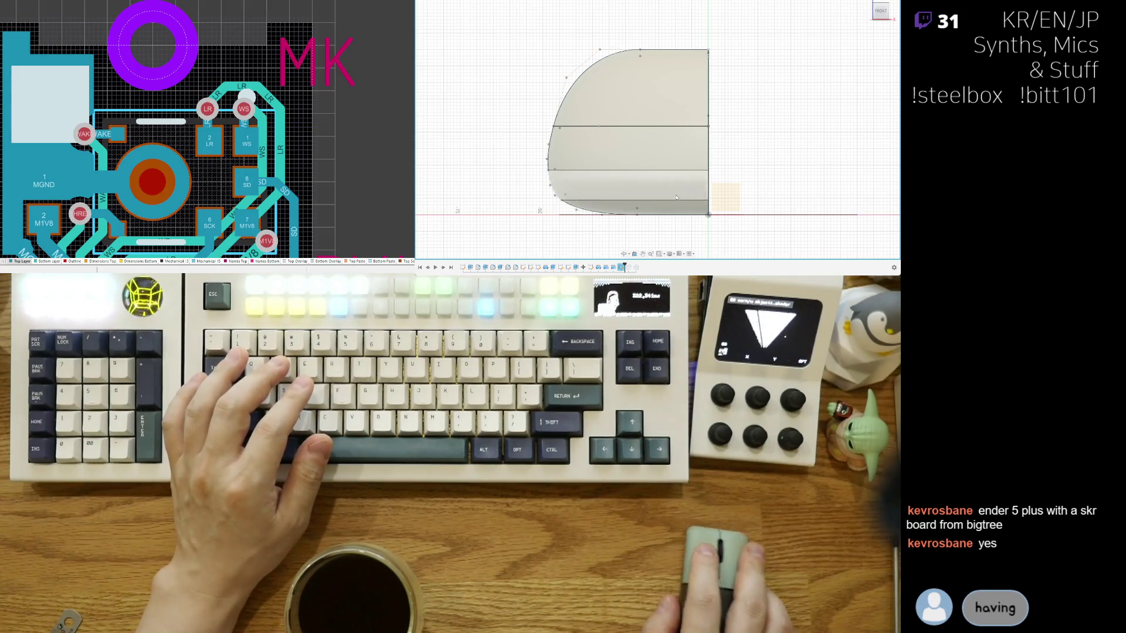
{"action": "key", "text": "t"}
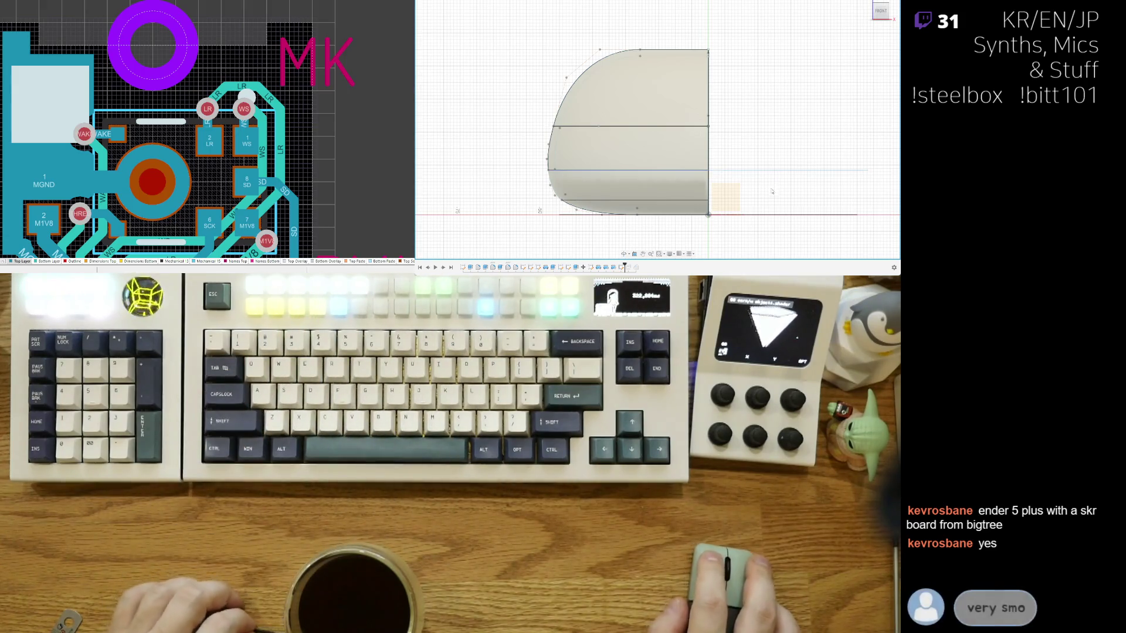
{"action": "middle_click_drag", "start_coordinate": [739, 185], "coordinate": [715, 202]}
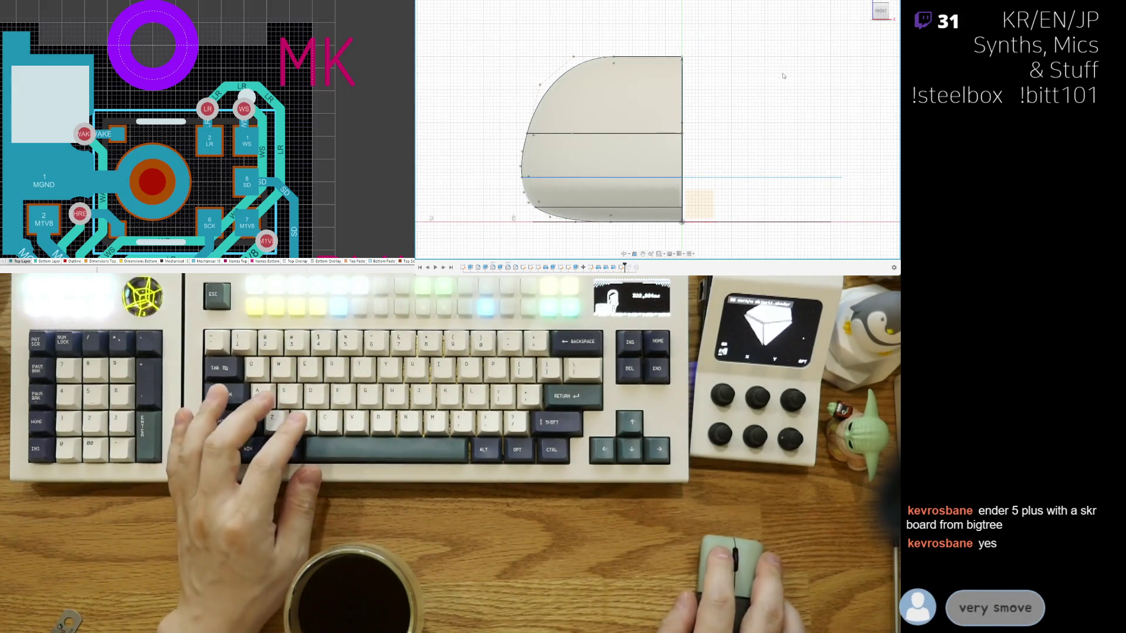
{"action": "scroll", "coordinate": [560, 195], "scroll_direction": "up", "scroll_amount": 2}
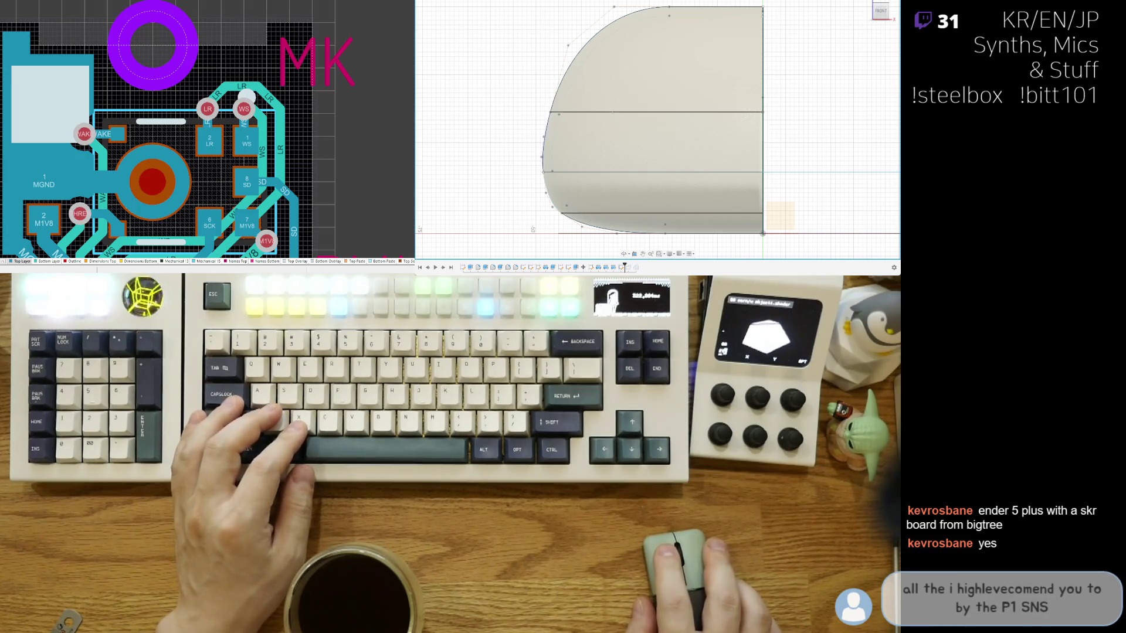
{"action": "scroll", "coordinate": [586, 193], "scroll_direction": "down", "scroll_amount": 1}
{"action": "scroll", "coordinate": [587, 194], "scroll_direction": "down", "scroll_amount": 1}
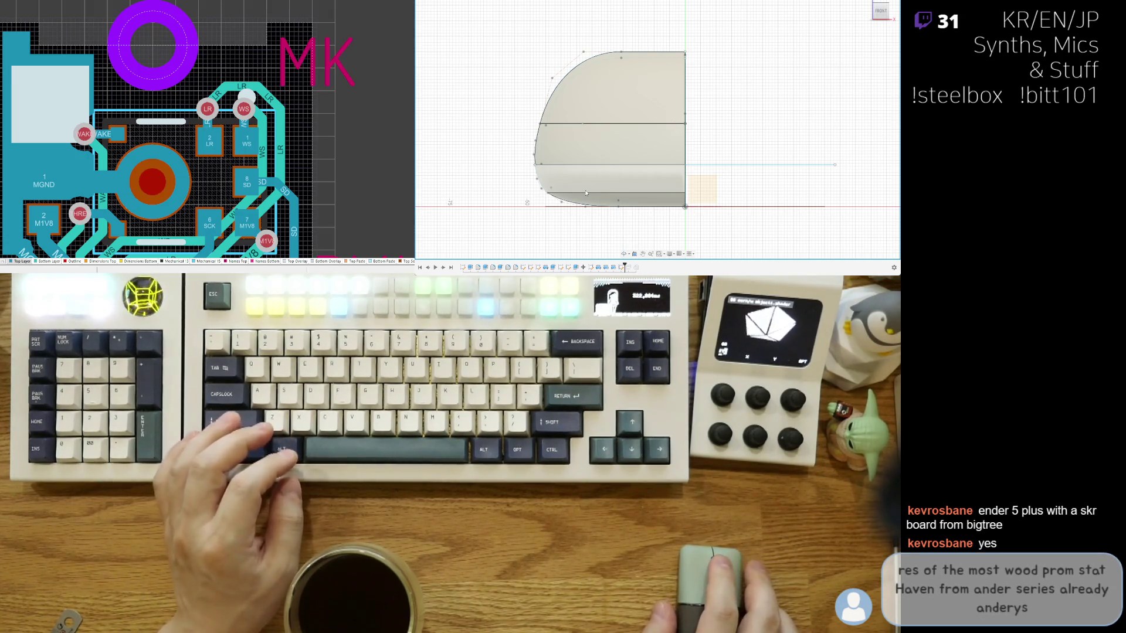
{"action": "middle_click_drag", "start_coordinate": [769, 211], "coordinate": [731, 209]}
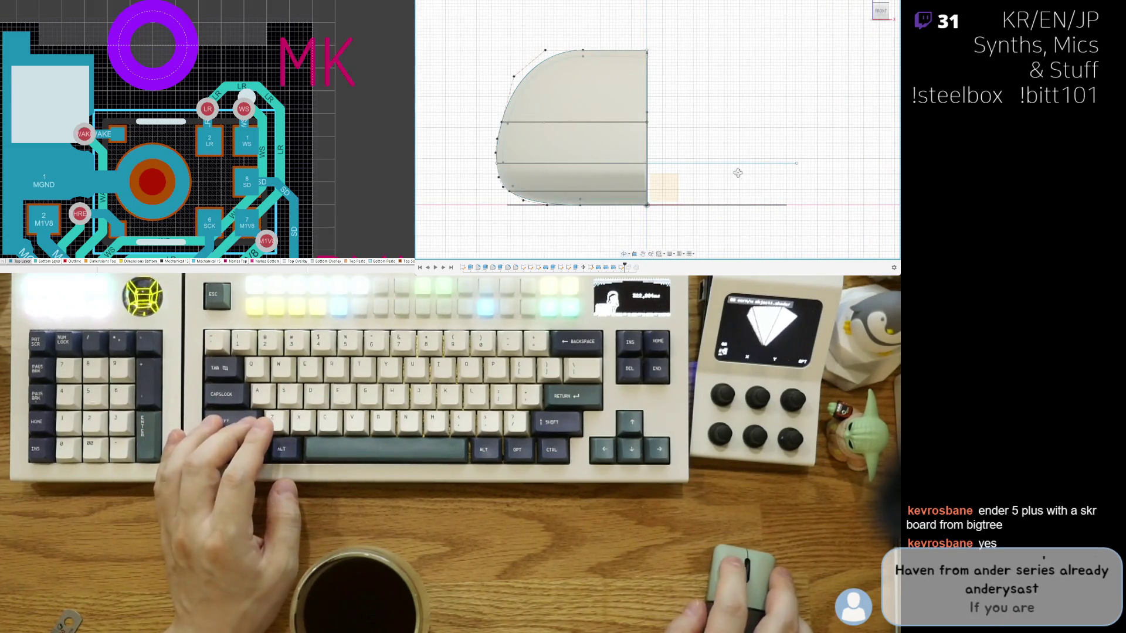
{"action": "middle_click_drag", "start_coordinate": [738, 172], "coordinate": [701, 170], "text": "shift"}
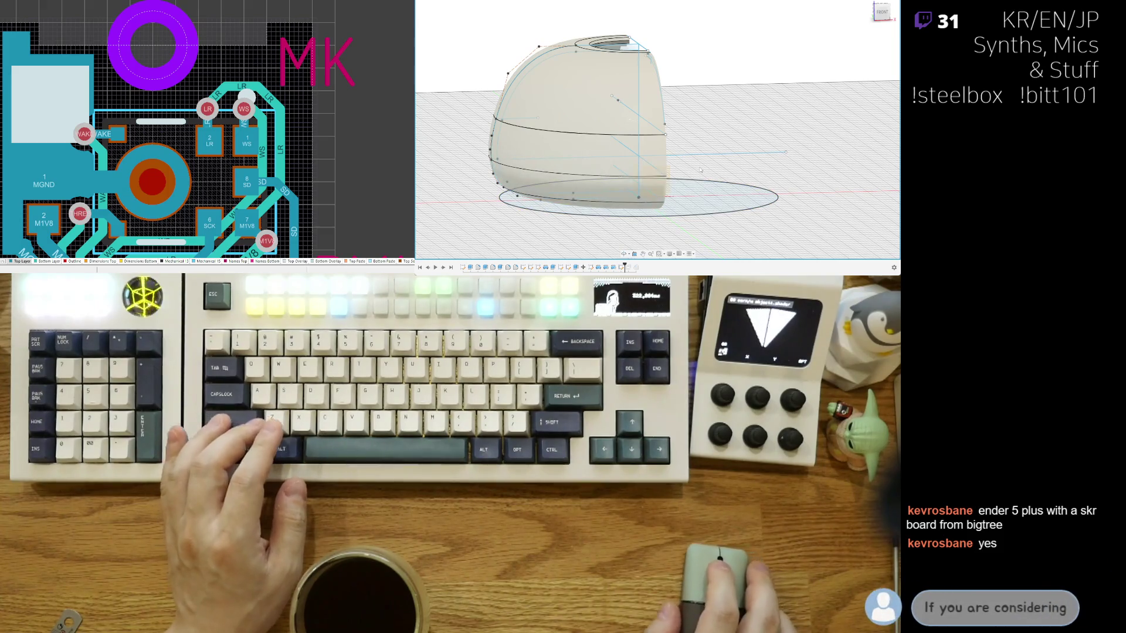
{"action": "middle_click_drag", "start_coordinate": [700, 170], "coordinate": [712, 185], "text": "shift"}
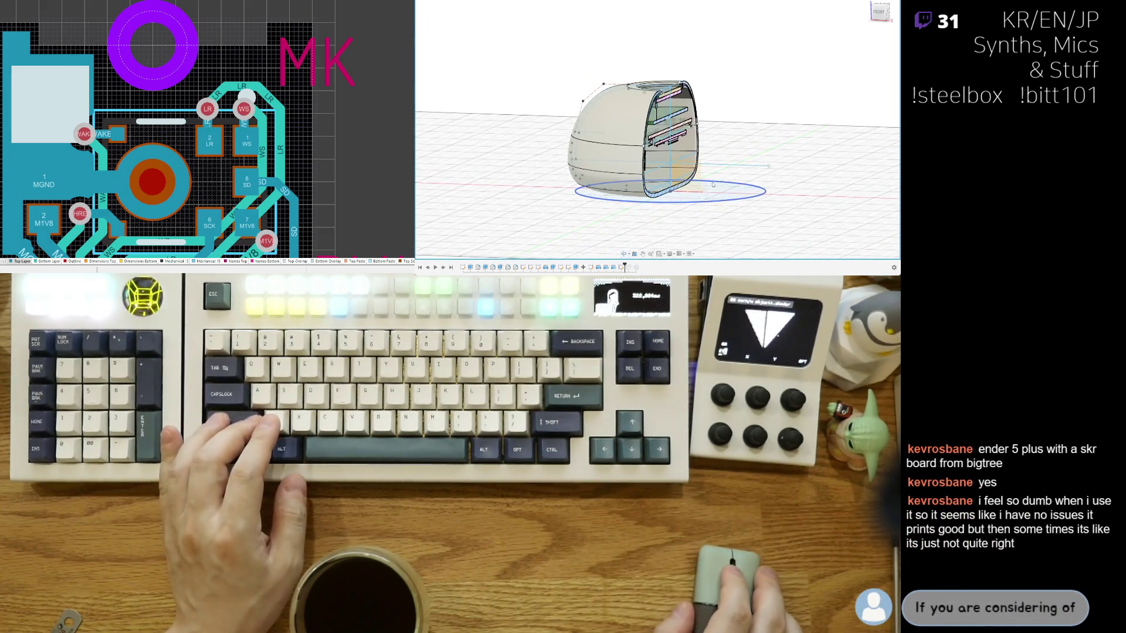
{"action": "left_click", "coordinate": [704, 186]}
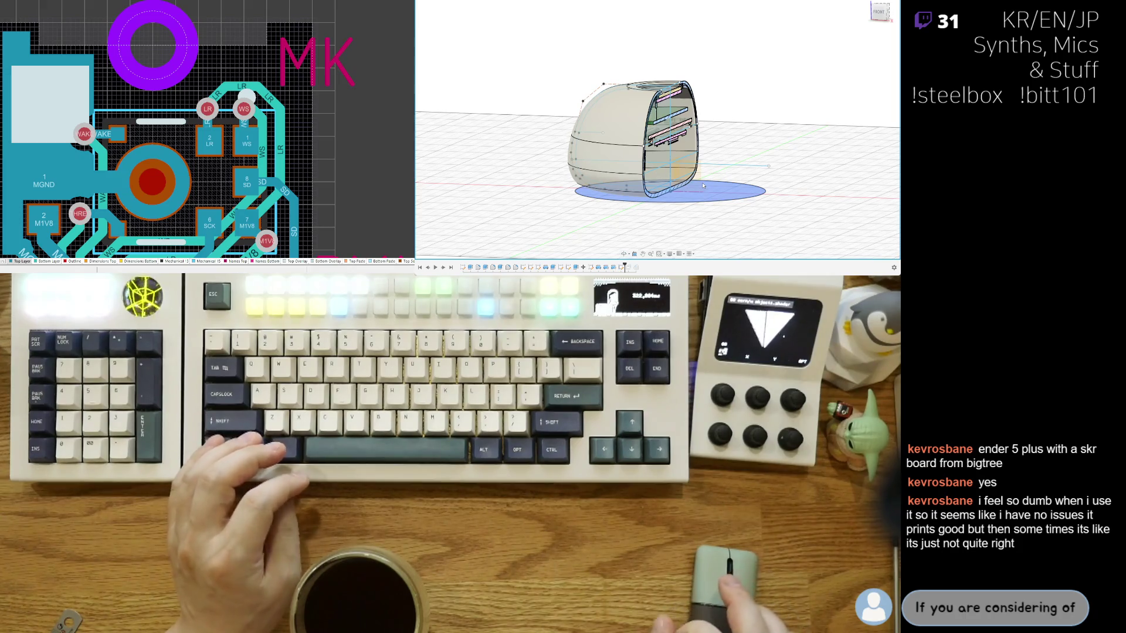
{"action": "left_click", "coordinate": [741, 203]}
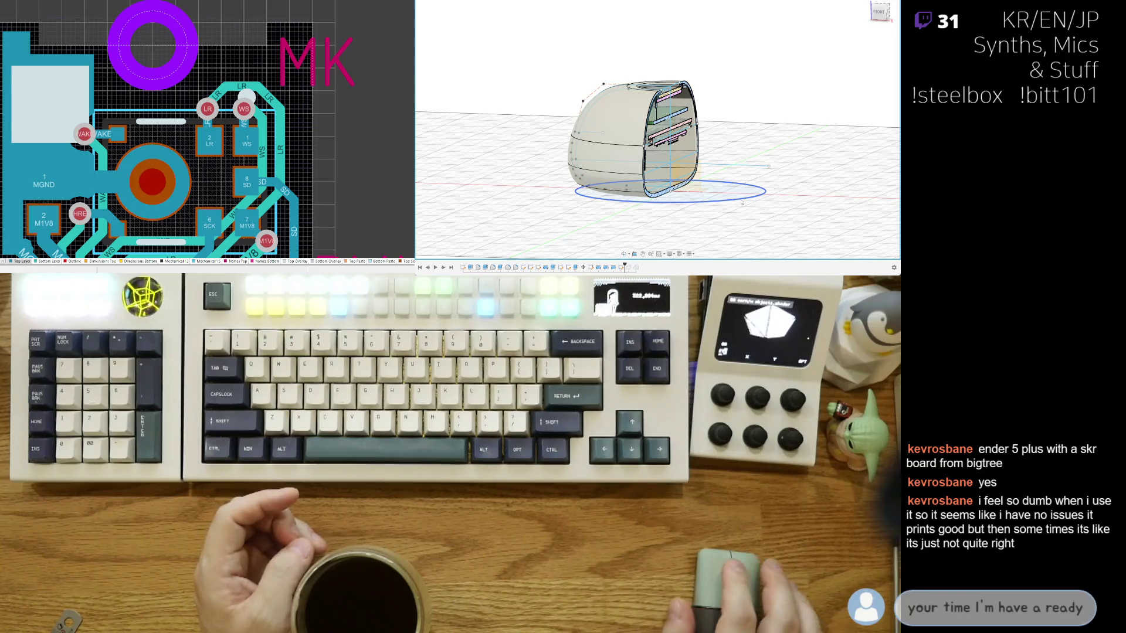
{"action": "scroll", "coordinate": [727, 231], "scroll_direction": "up", "scroll_amount": 2}
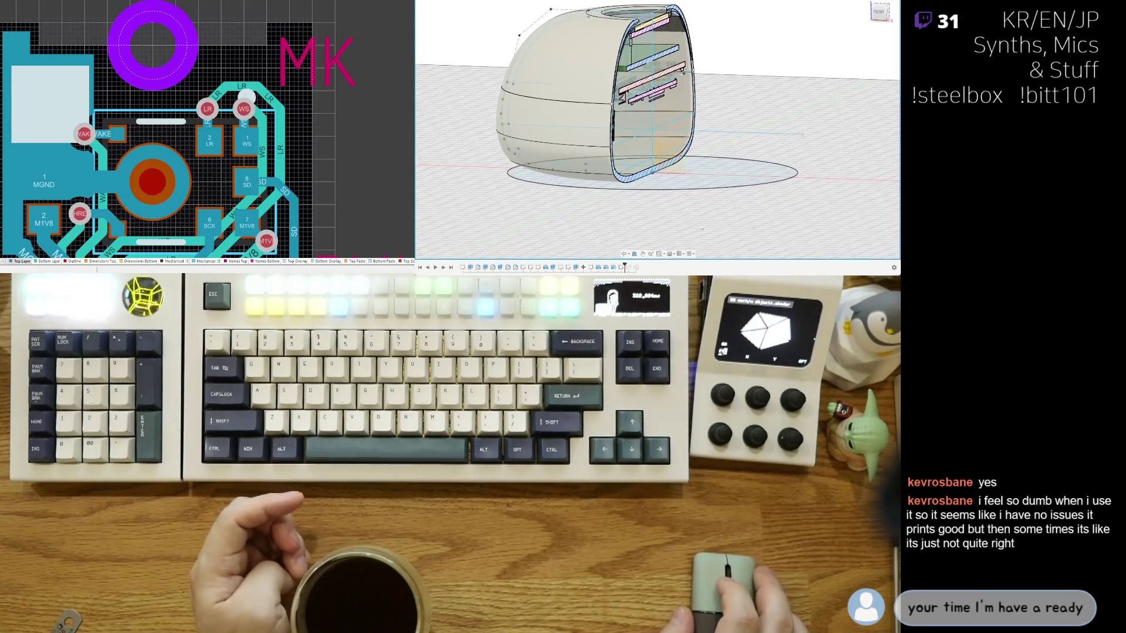
{"action": "middle_click_drag", "start_coordinate": [701, 202], "coordinate": [754, 248]}
{"action": "scroll", "coordinate": [694, 255], "scroll_direction": "down", "scroll_amount": 2}
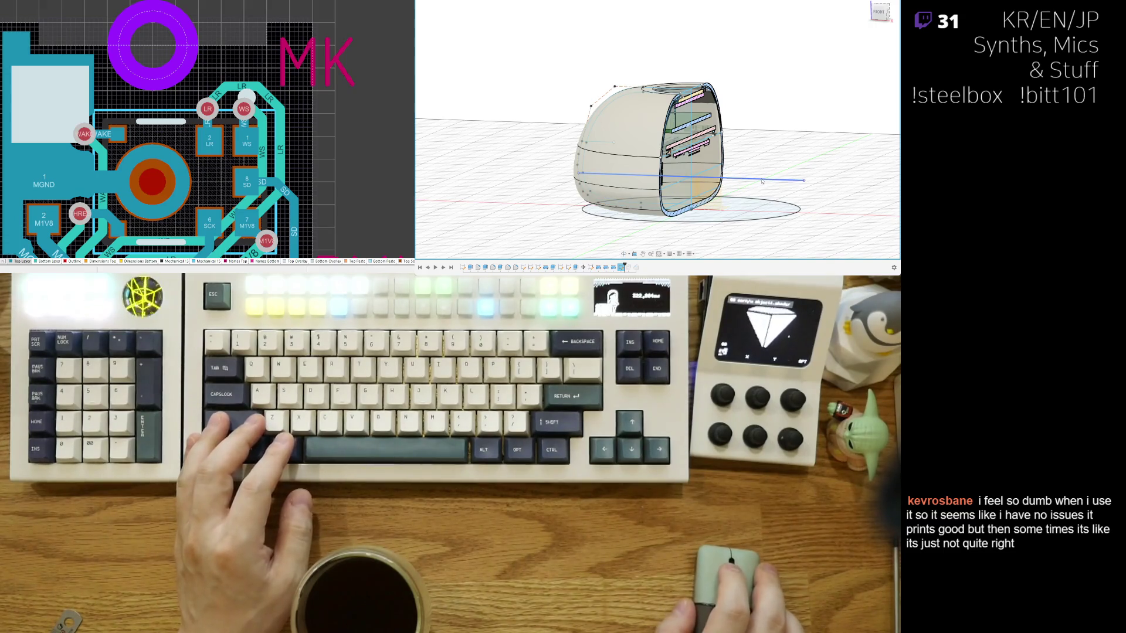
Step: Draw a straight sketch line running down and right inside the case below the boards
{"action": "mouse_move", "coordinate": [787, 193]}
{"action": "middle_mouse_down", "text": "shift"}
{"action": "mouse_move", "coordinate": [738, 219]}
{"action": "mouse_move", "coordinate": [613, 228]}
{"action": "middle_mouse_up", "text": "shift"}
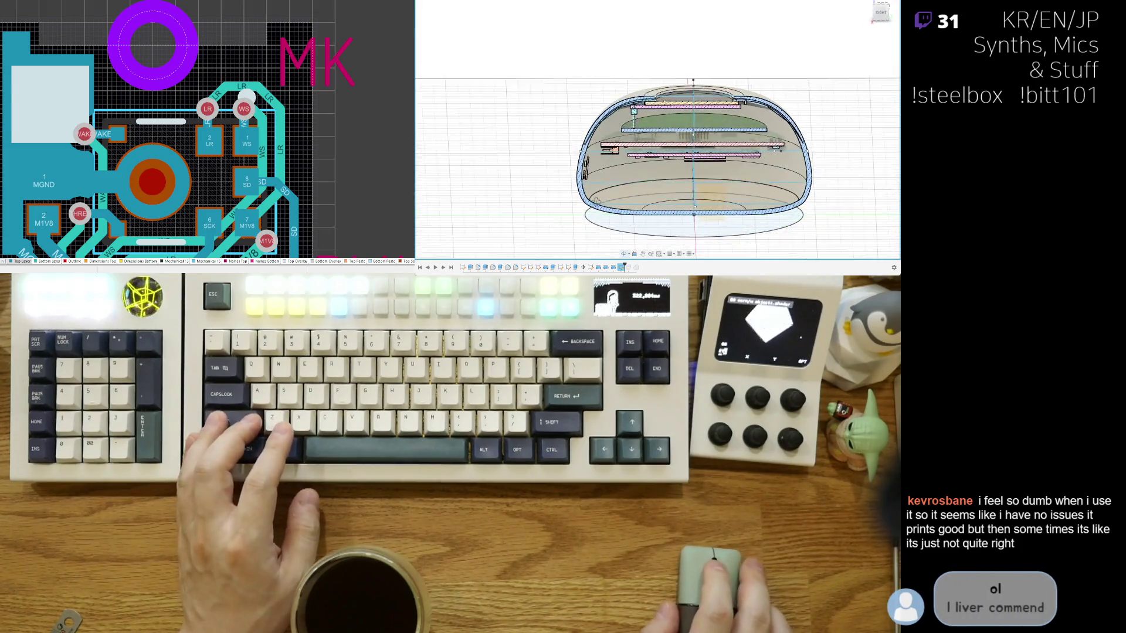
{"action": "scroll", "coordinate": [612, 228], "scroll_direction": "up", "scroll_amount": 2}
{"action": "scroll", "coordinate": [589, 226], "scroll_direction": "up", "scroll_amount": 2}
{"action": "scroll", "coordinate": [566, 224], "scroll_direction": "up", "scroll_amount": 2}
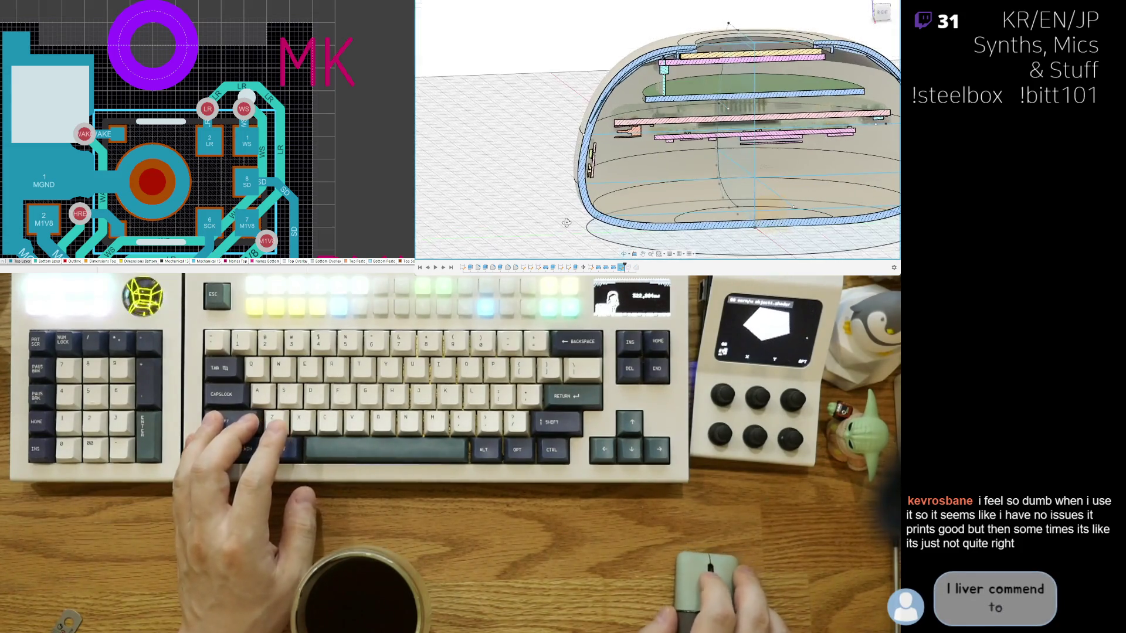
{"action": "scroll", "coordinate": [572, 204], "scroll_direction": "up", "scroll_amount": 2}
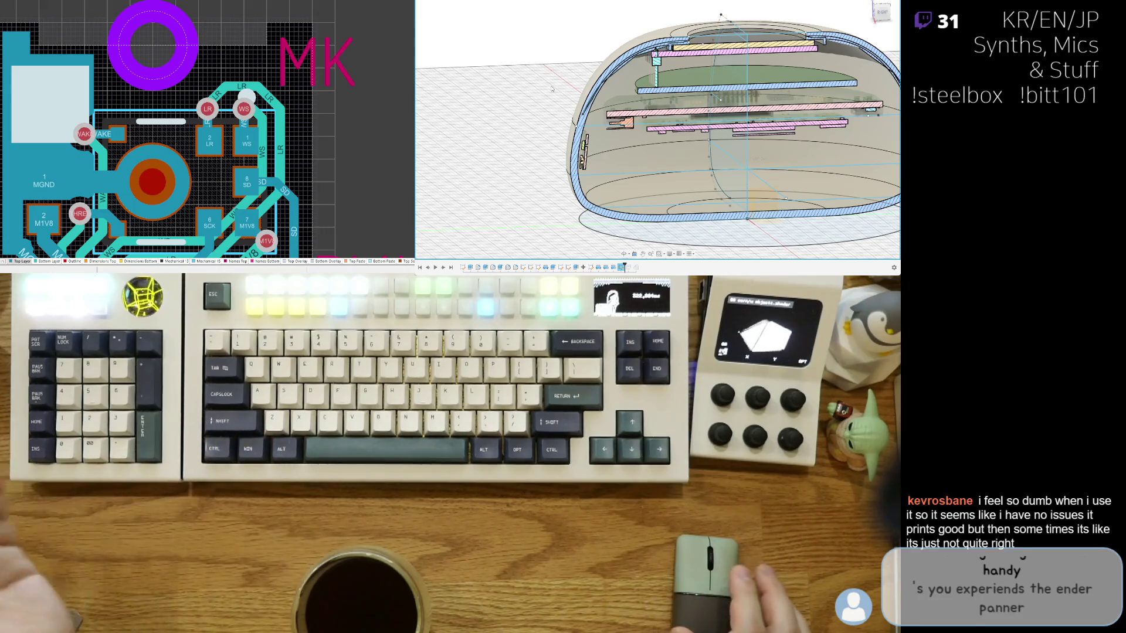
{"action": "left_click", "coordinate": [710, 141]}
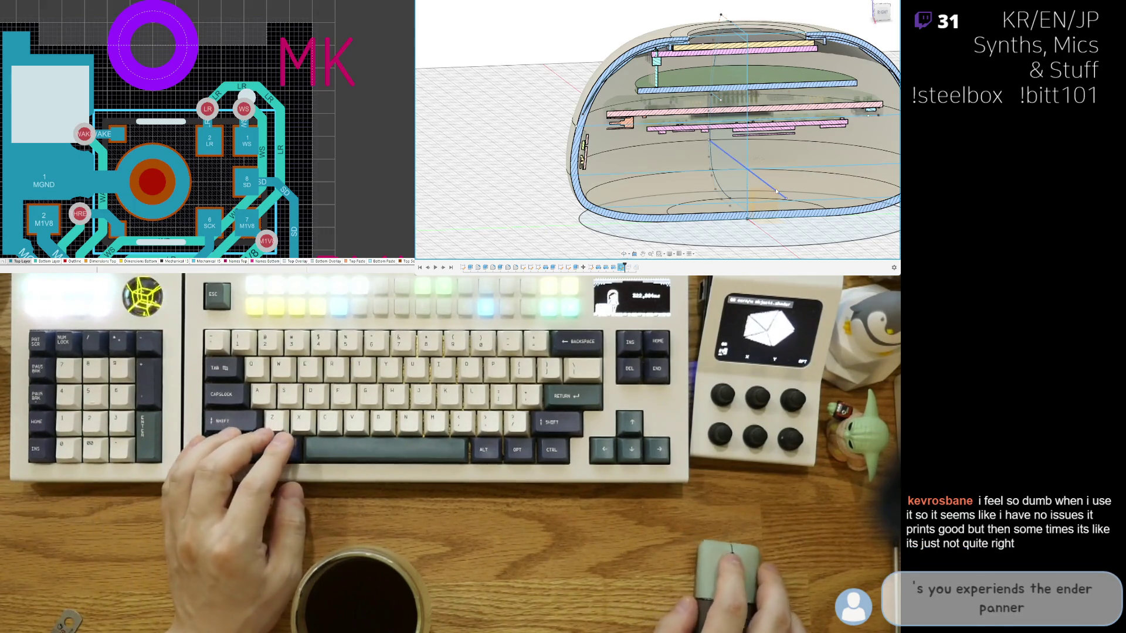
{"action": "left_click", "coordinate": [785, 198]}
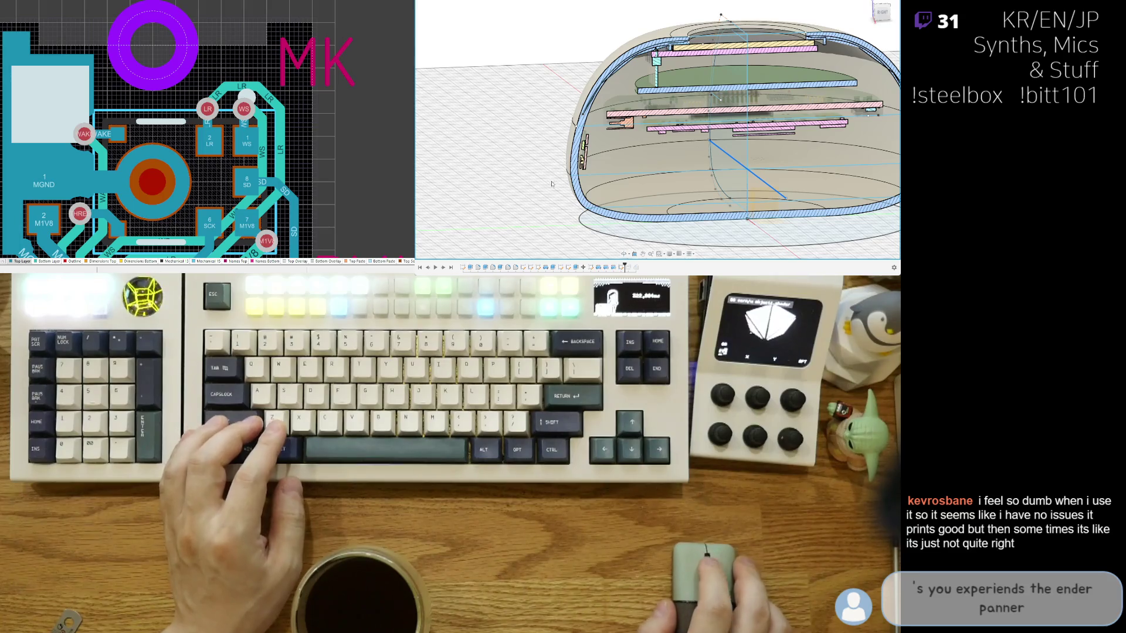
{"action": "scroll", "coordinate": [551, 184], "scroll_direction": "down", "scroll_amount": 2}
{"action": "scroll", "coordinate": [557, 179], "scroll_direction": "down", "scroll_amount": 1}
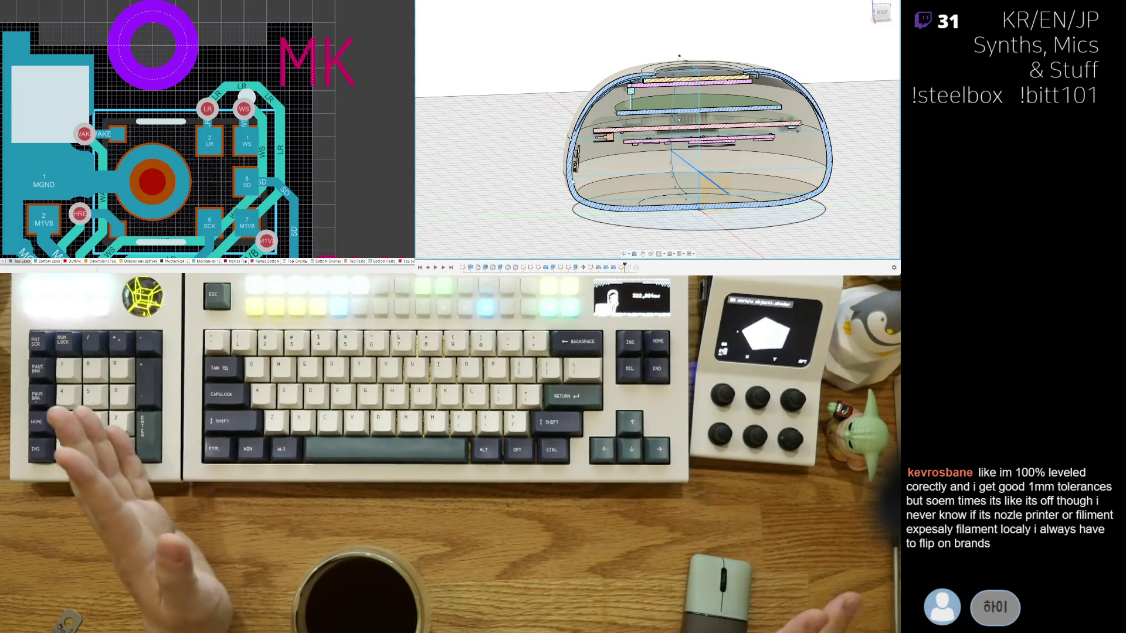
{"action": "middle_click_drag", "start_coordinate": [577, 157], "coordinate": [565, 193], "text": "shift"}
Step: Orbit the case from a top-down angle to just above the side and dismiss the section plane highlight
{"action": "middle_click_drag", "start_coordinate": [567, 190], "coordinate": [562, 192], "text": "shift"}
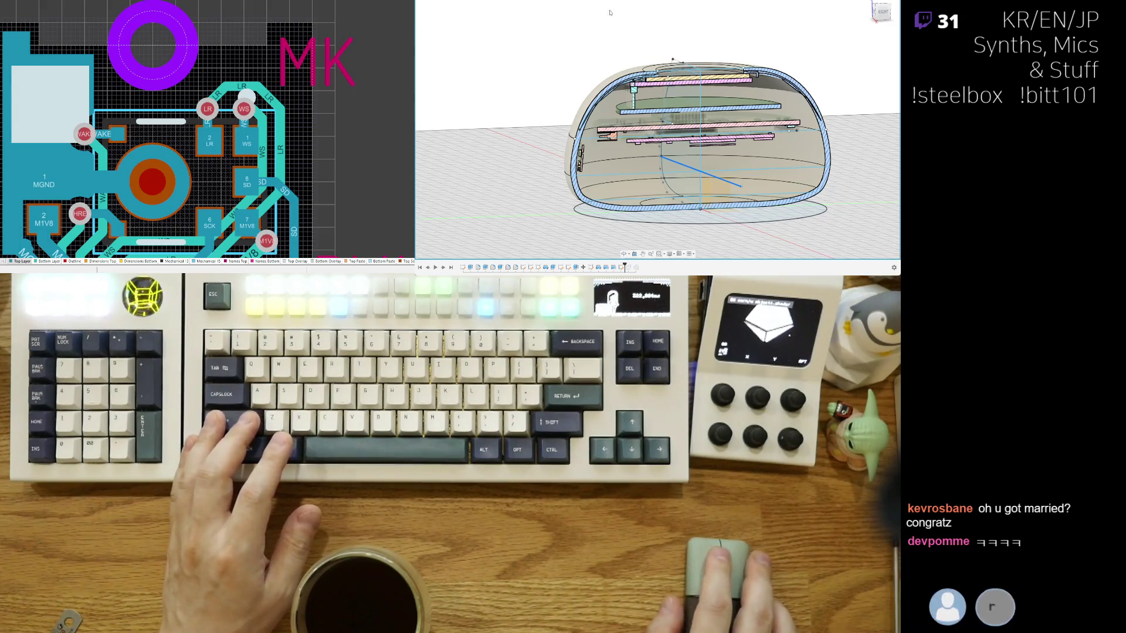
{"action": "middle_click_drag", "start_coordinate": [722, 220], "coordinate": [755, 232], "text": "shift"}
{"action": "scroll", "coordinate": [755, 232], "scroll_direction": "up", "scroll_amount": 3}
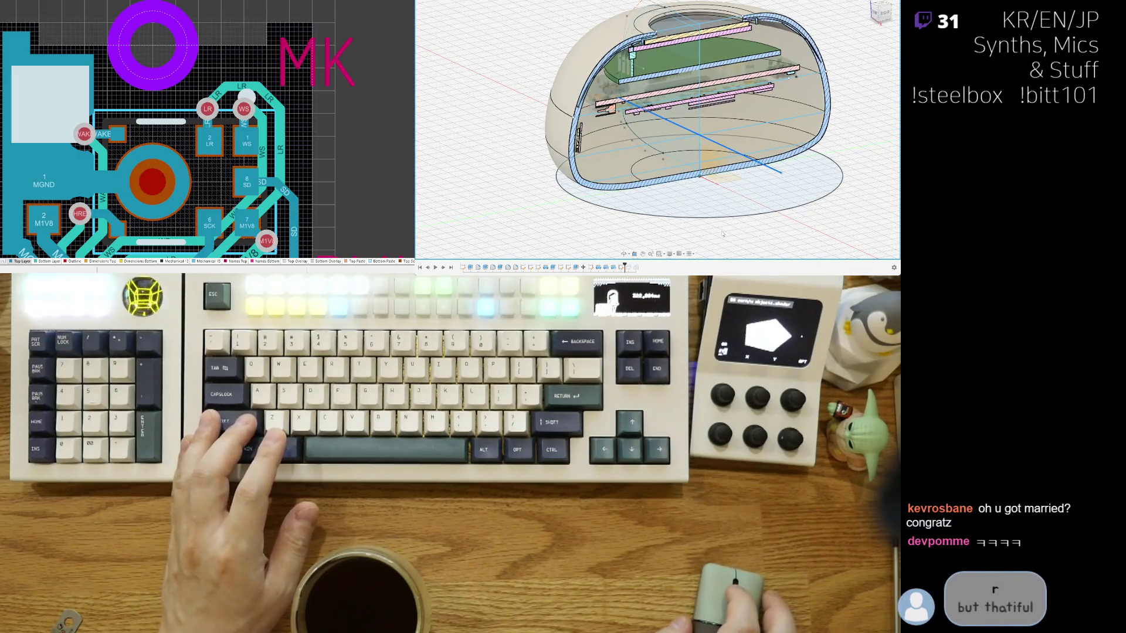
{"action": "middle_click_drag", "start_coordinate": [715, 238], "coordinate": [600, 204], "text": "shift"}
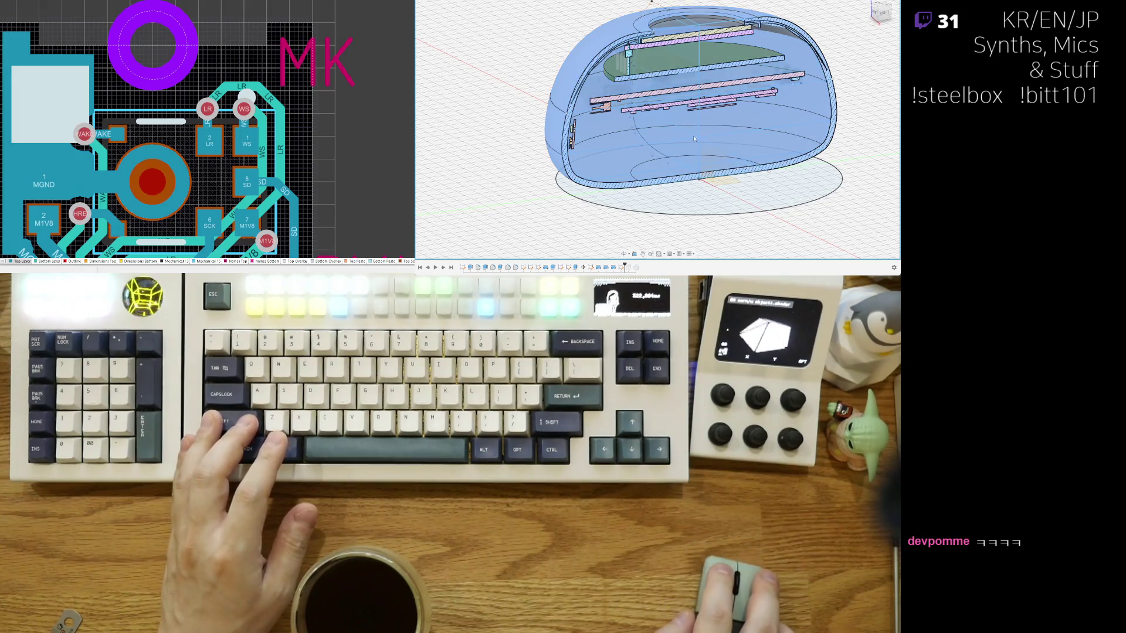
{"action": "middle_click_drag", "start_coordinate": [693, 136], "coordinate": [738, 162], "text": "shift"}
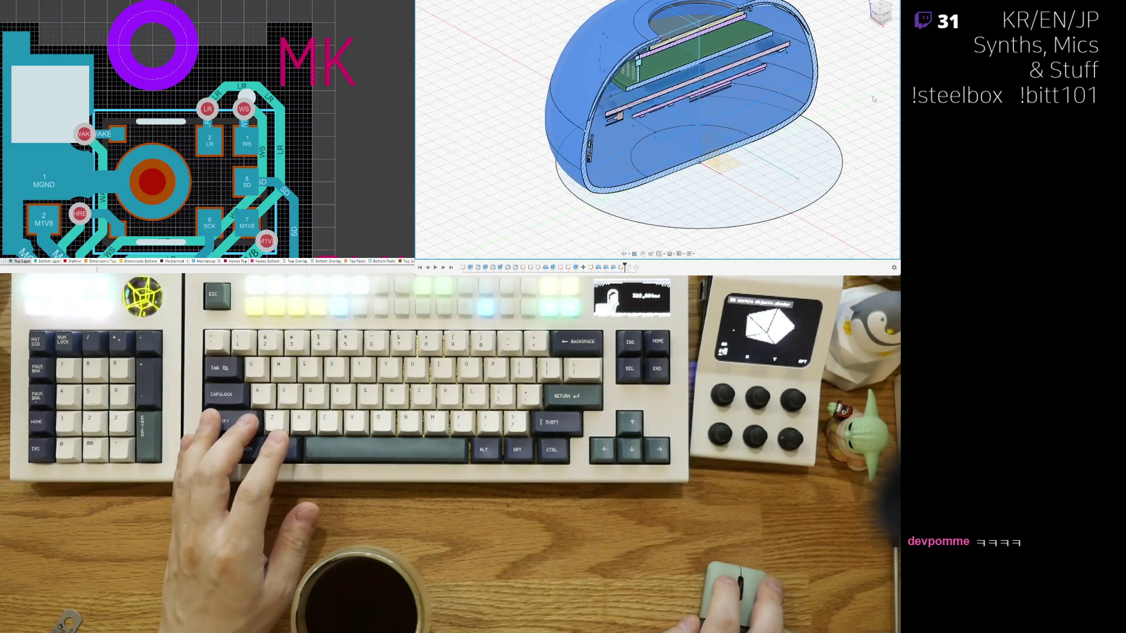
{"action": "middle_click_drag", "start_coordinate": [794, 178], "coordinate": [799, 169], "text": "shift"}
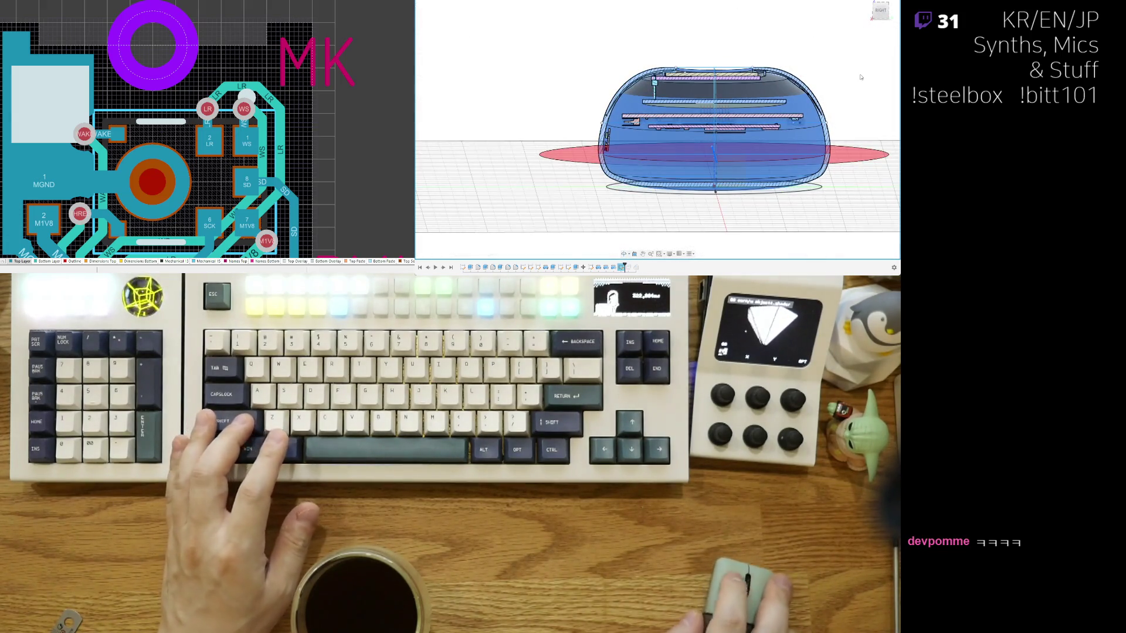
{"action": "middle_click_drag", "start_coordinate": [799, 168], "coordinate": [874, 81], "text": "shift"}
{"action": "left_click", "coordinate": [864, 75]}
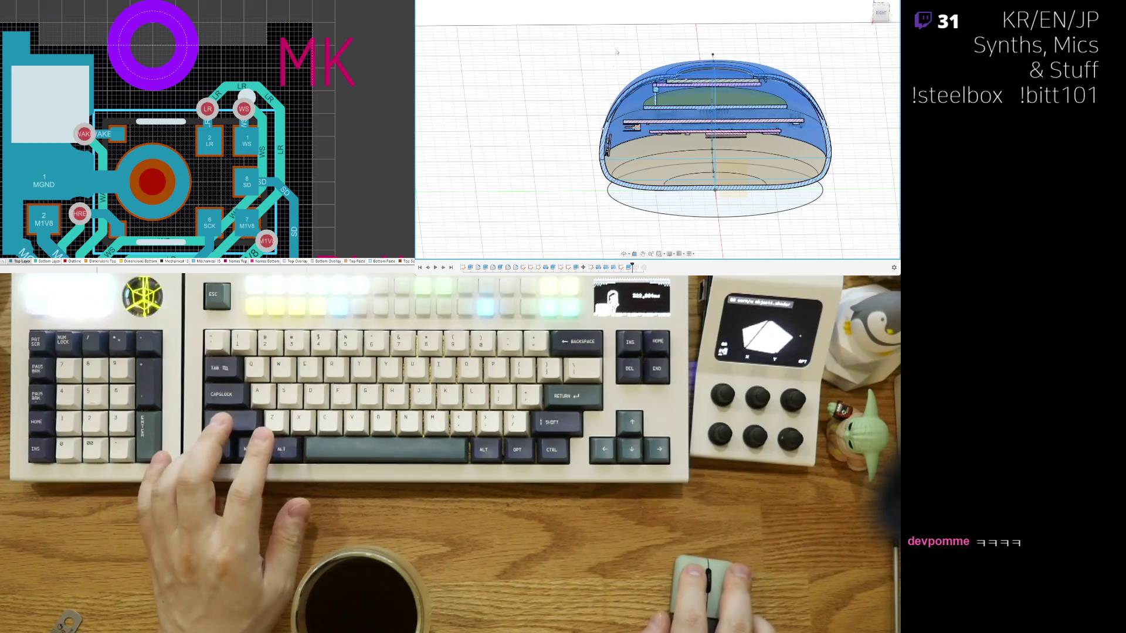
Step: Hide the lower shell body, leaving the upper dome, inner boards and base ellipse
{"action": "left_click", "coordinate": [721, 125]}
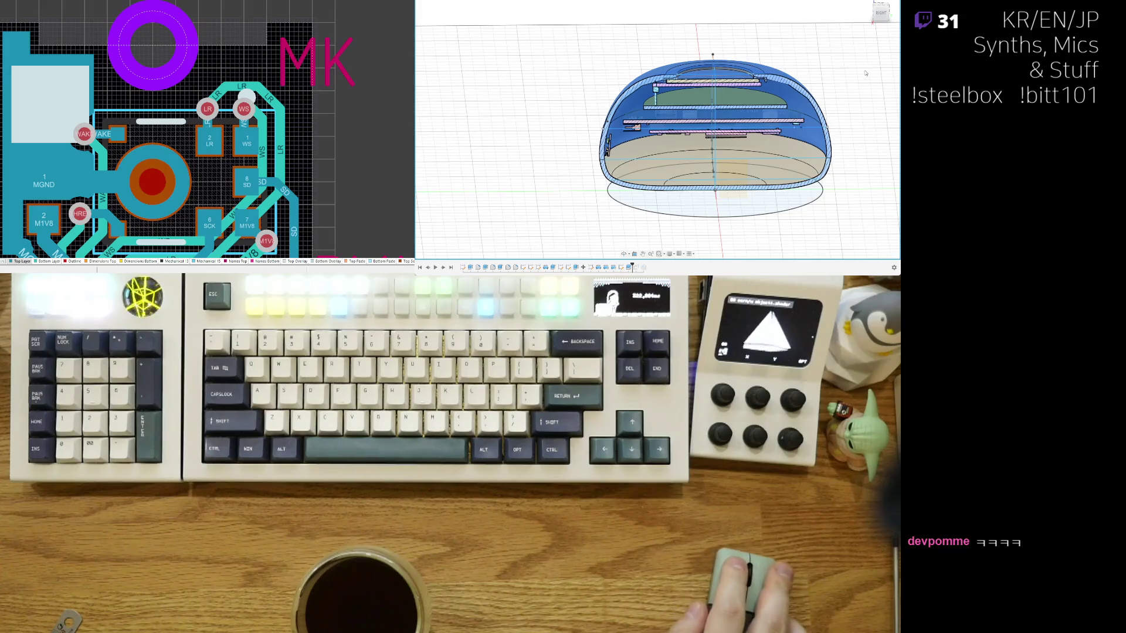
{"action": "left_click", "coordinate": [865, 93]}
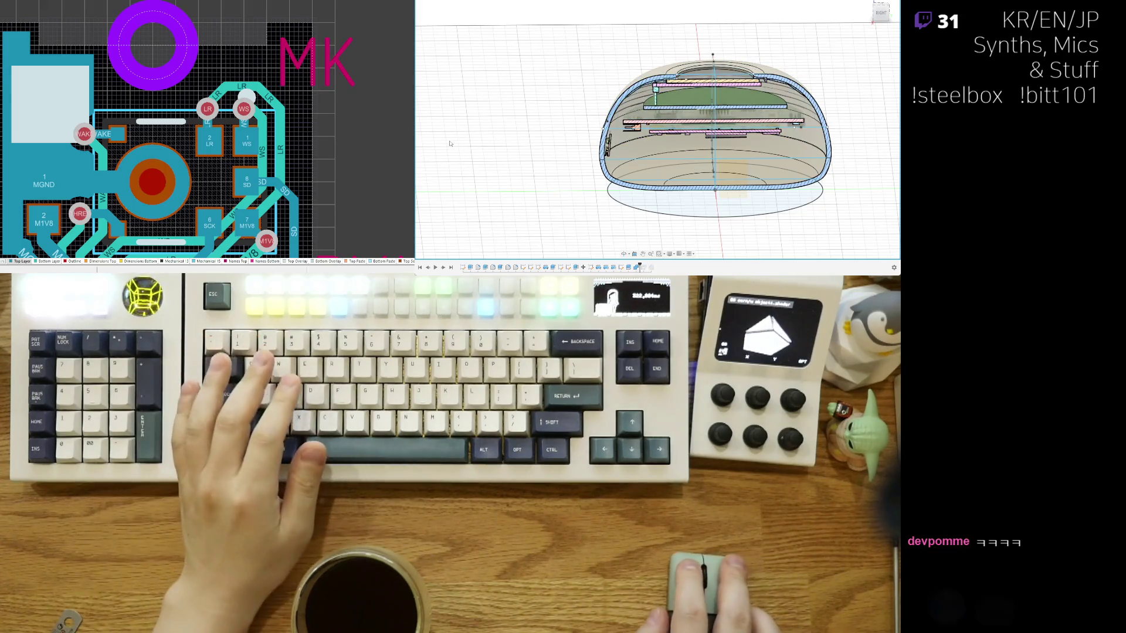
{"action": "key", "text": "ctrl+z"}
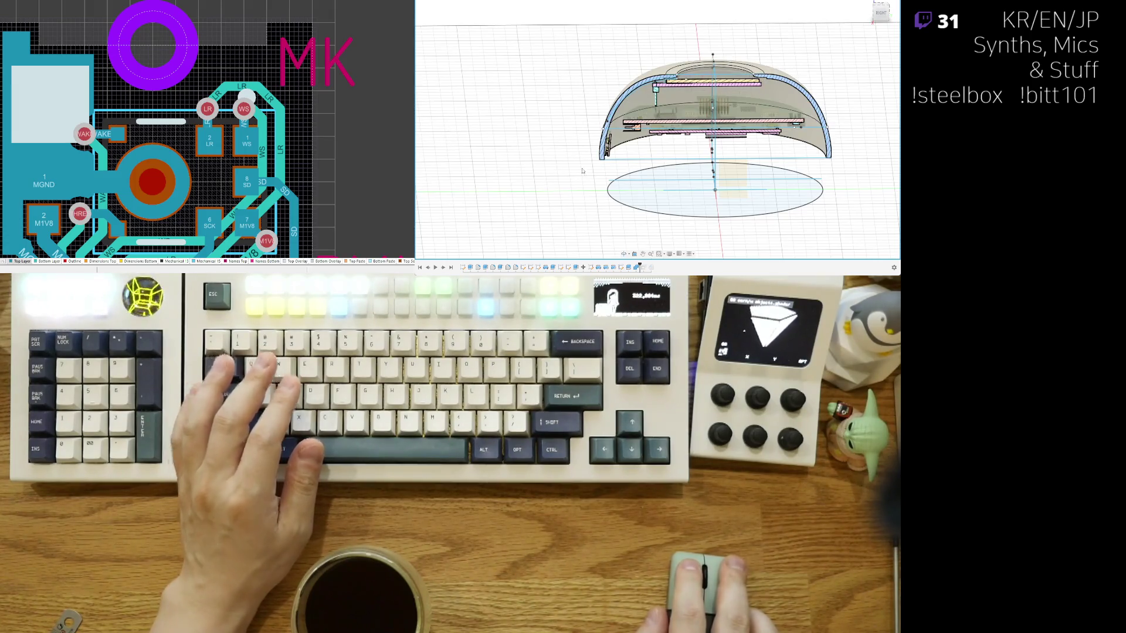
{"action": "scroll", "coordinate": [568, 153], "scroll_direction": "up", "scroll_amount": 2}
{"action": "scroll", "coordinate": [598, 132], "scroll_direction": "up", "scroll_amount": 3}
{"action": "scroll", "coordinate": [619, 128], "scroll_direction": "up", "scroll_amount": 2}
Step: Hide the shell body to reveal the inner parts and inspect the pink plate layer
{"action": "middle_click_drag", "start_coordinate": [619, 128], "coordinate": [606, 159], "text": "shift"}
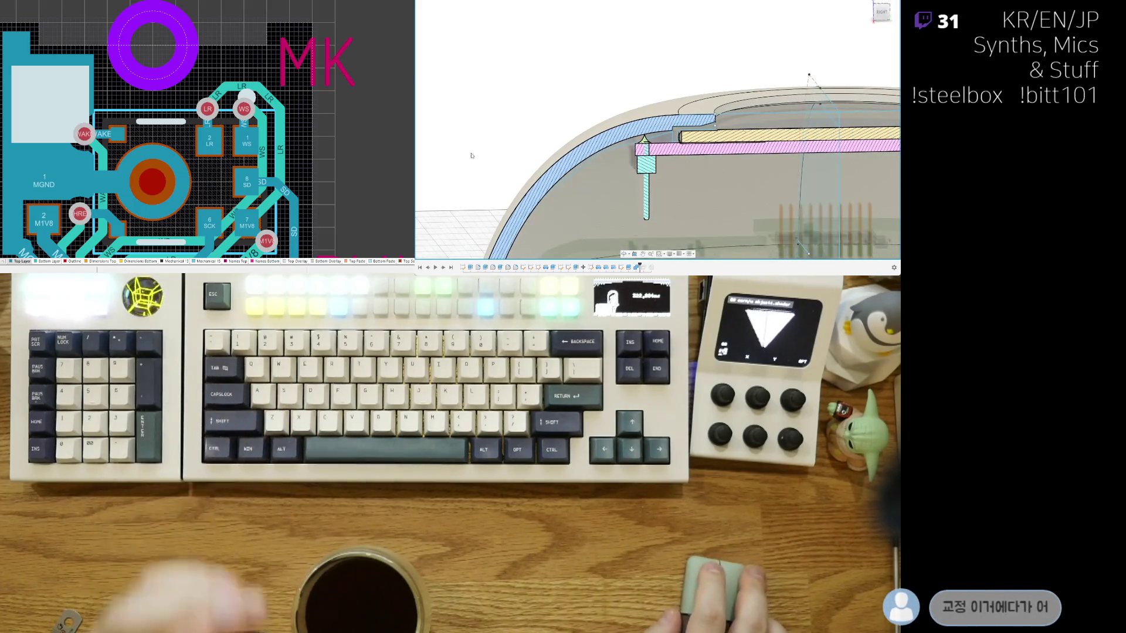
{"action": "left_click", "coordinate": [546, 145]}
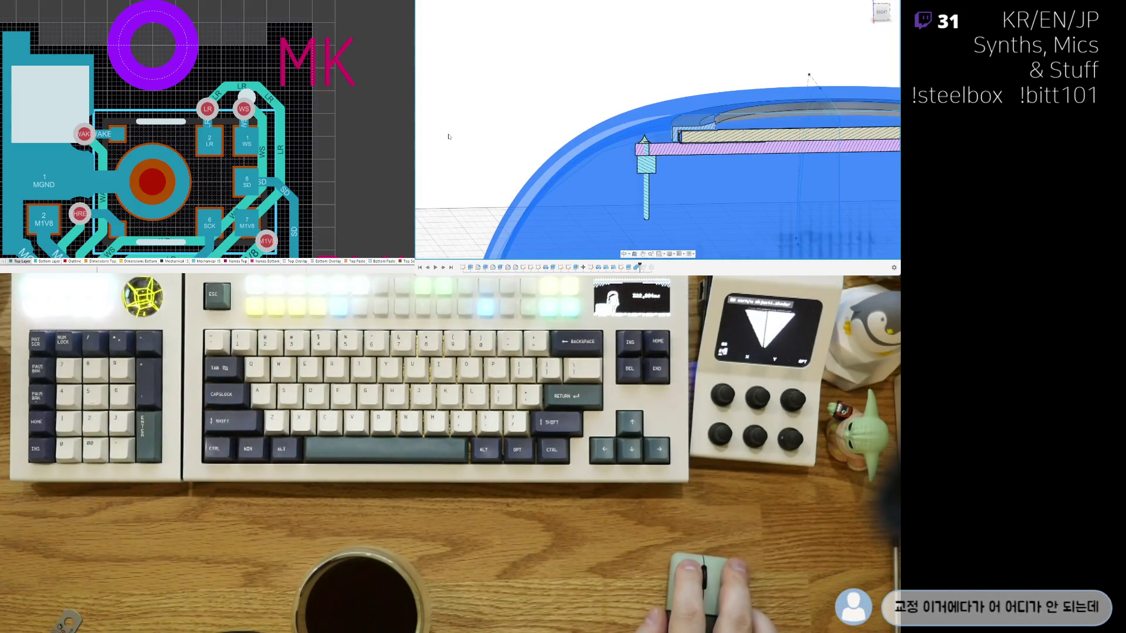
{"action": "key", "text": "v"}
{"action": "key", "text": "v"}
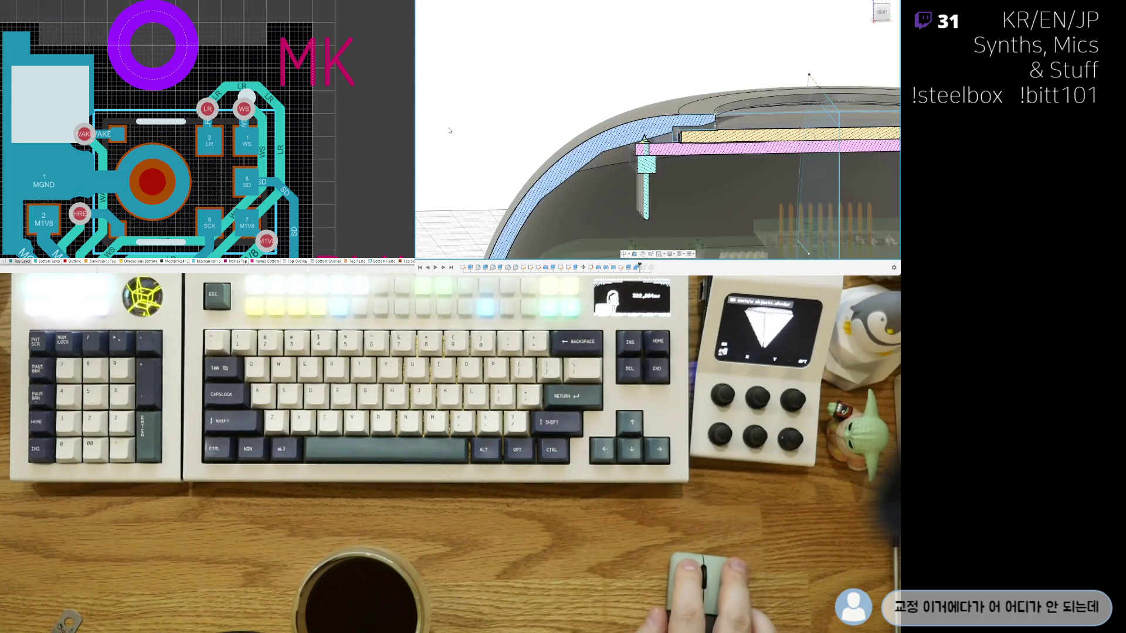
{"action": "scroll", "coordinate": [561, 96], "scroll_direction": "down", "scroll_amount": 5}
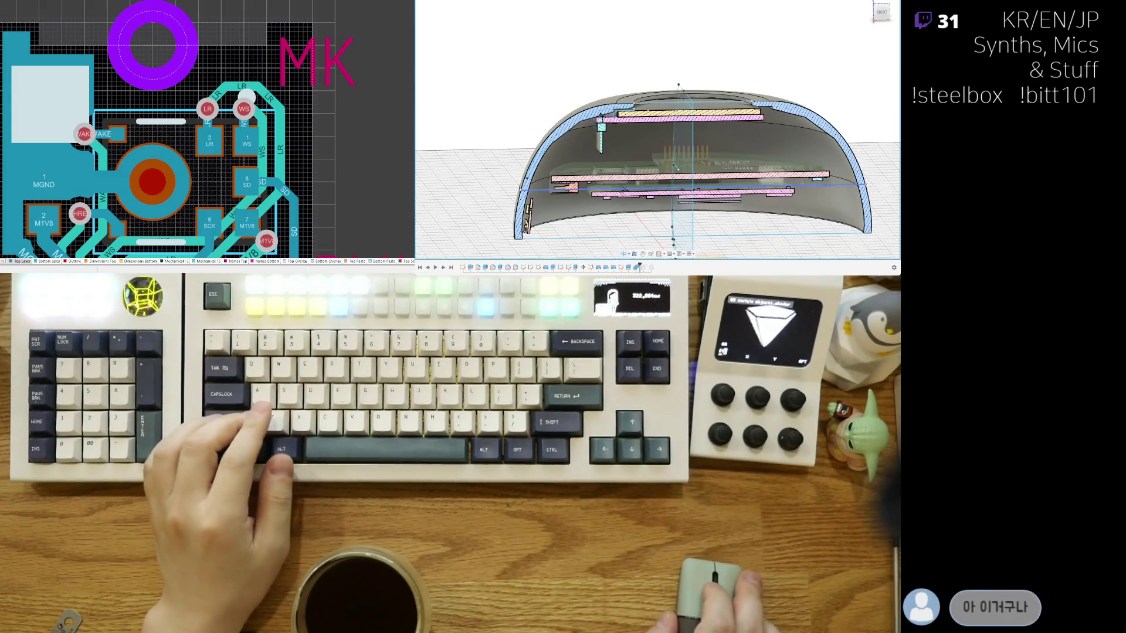
{"action": "mouse_move", "coordinate": [578, 151]}
{"action": "middle_mouse_down", "text": "shift"}
{"action": "mouse_move", "coordinate": [655, 169]}
{"action": "mouse_move", "coordinate": [629, 117]}
{"action": "middle_mouse_up", "text": "shift"}
{"action": "scroll", "coordinate": [667, 167], "scroll_direction": "up", "scroll_amount": 2}
{"action": "scroll", "coordinate": [655, 169], "scroll_direction": "up", "scroll_amount": 3}
{"action": "scroll", "coordinate": [644, 171], "scroll_direction": "up", "scroll_amount": 3}
{"action": "scroll", "coordinate": [629, 116], "scroll_direction": "down", "scroll_amount": 3}
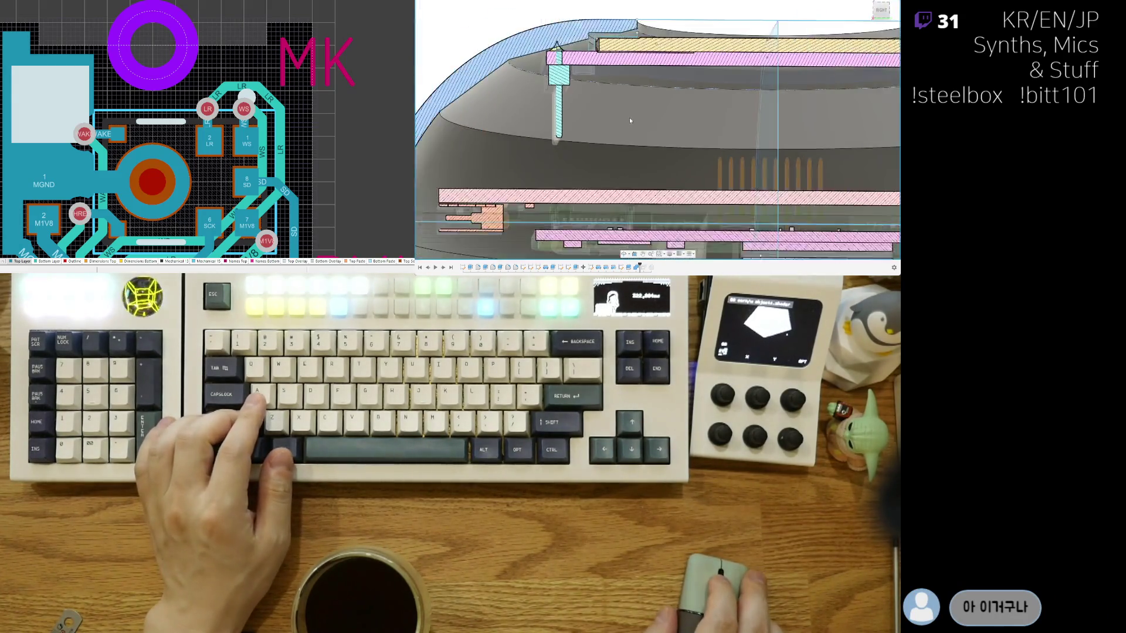
{"action": "scroll", "coordinate": [629, 117], "scroll_direction": "down", "scroll_amount": 2}
{"action": "scroll", "coordinate": [628, 116], "scroll_direction": "up", "scroll_amount": 2}
{"action": "scroll", "coordinate": [607, 117], "scroll_direction": "up", "scroll_amount": 2}
{"action": "scroll", "coordinate": [571, 121], "scroll_direction": "up", "scroll_amount": 2}
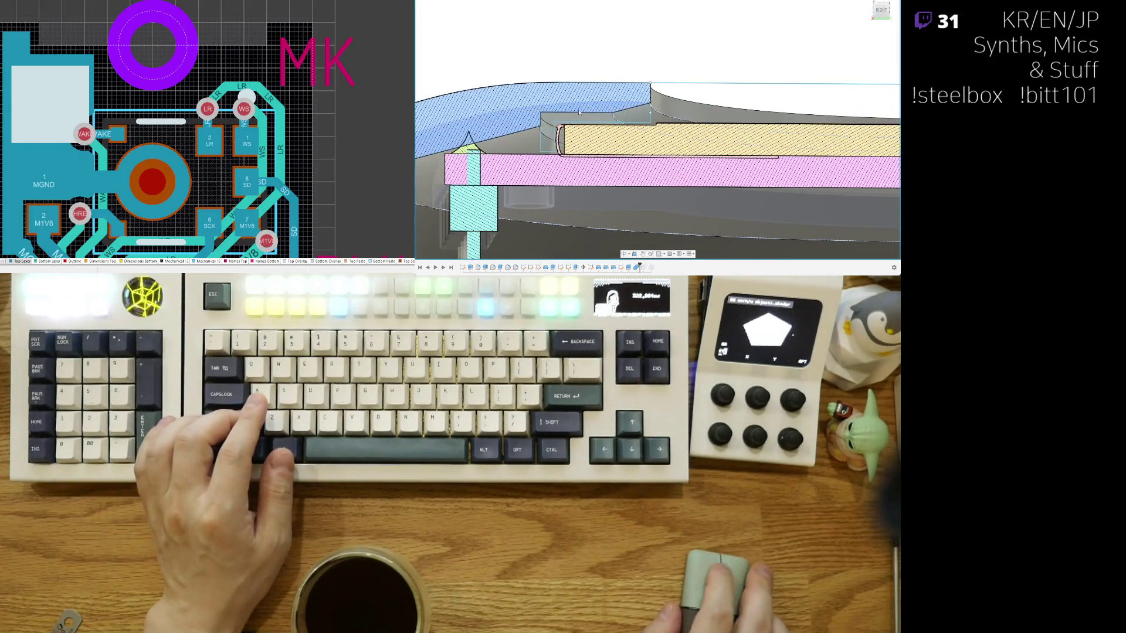
{"action": "scroll", "coordinate": [543, 121], "scroll_direction": "up", "scroll_amount": 1}
{"action": "middle_click_drag", "start_coordinate": [541, 115], "coordinate": [565, 144]}
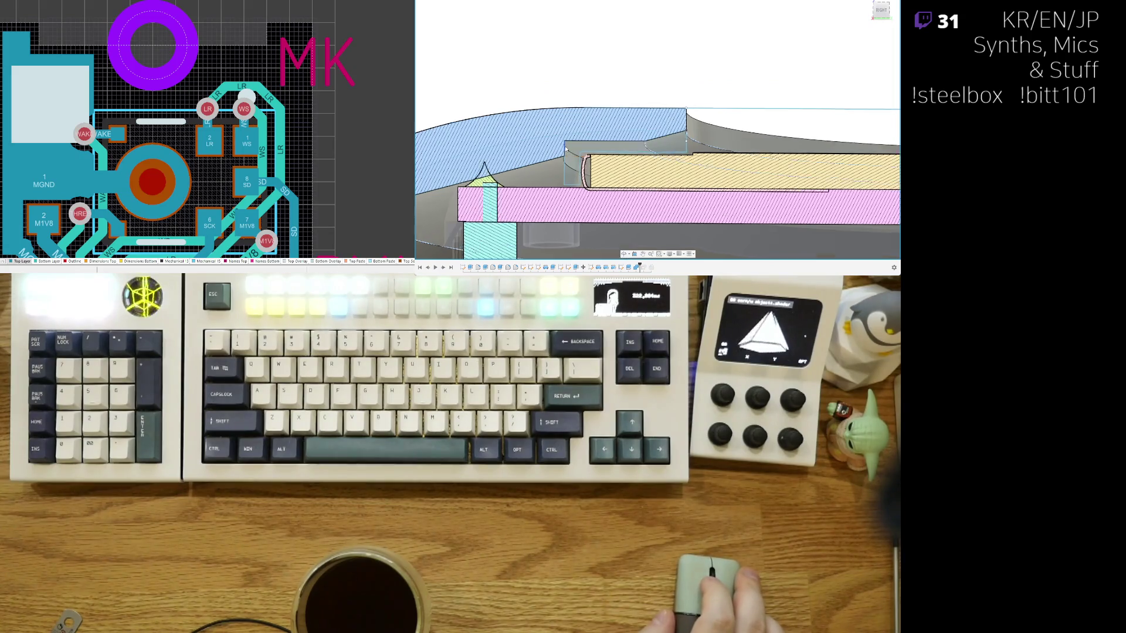
{"action": "scroll", "coordinate": [567, 146], "scroll_direction": "up", "scroll_amount": 2}
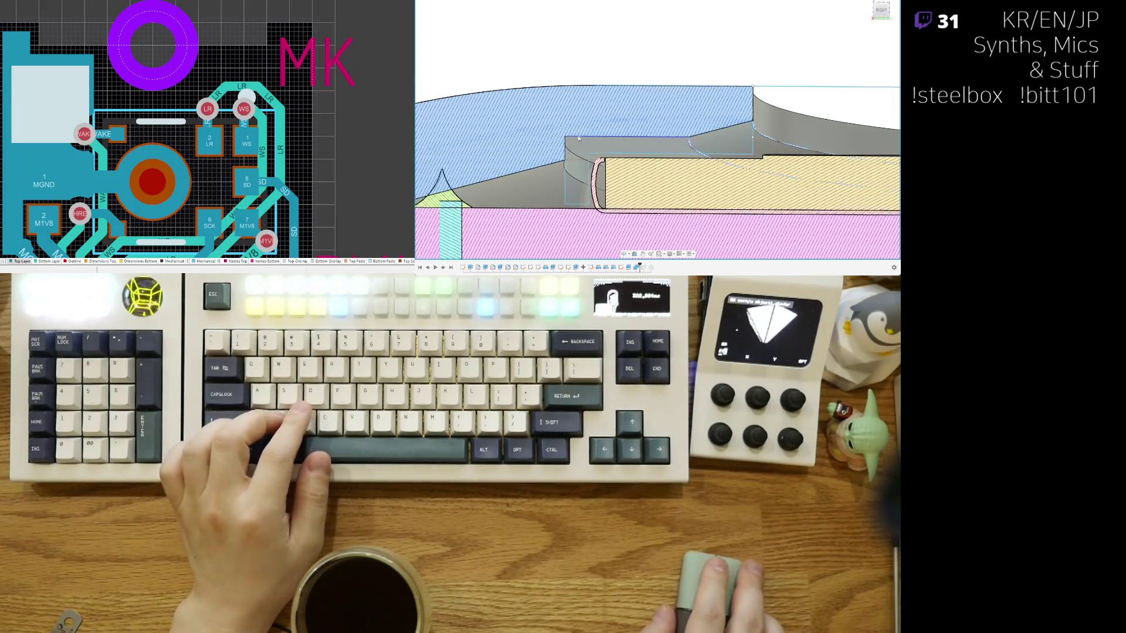
{"action": "middle_click_drag", "start_coordinate": [523, 137], "coordinate": [613, 246], "text": "shift"}
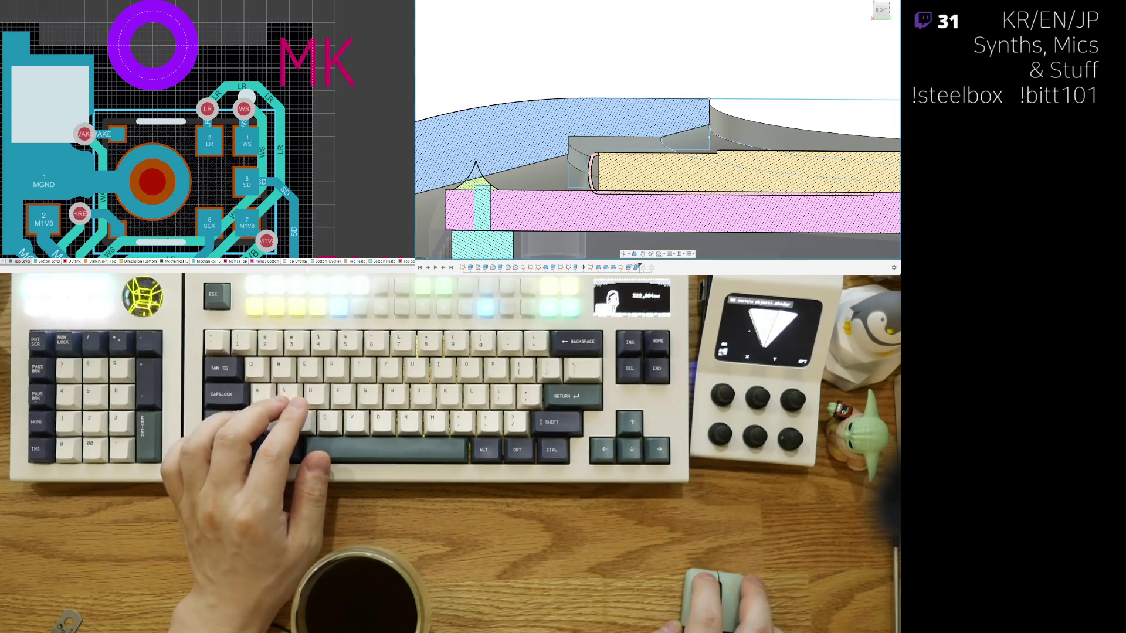
Step: Roll back one feature and rebuild the shell so its top reaches over the grey plate-edge part
{"action": "left_click_drag", "start_coordinate": [641, 267], "coordinate": [632, 268]}
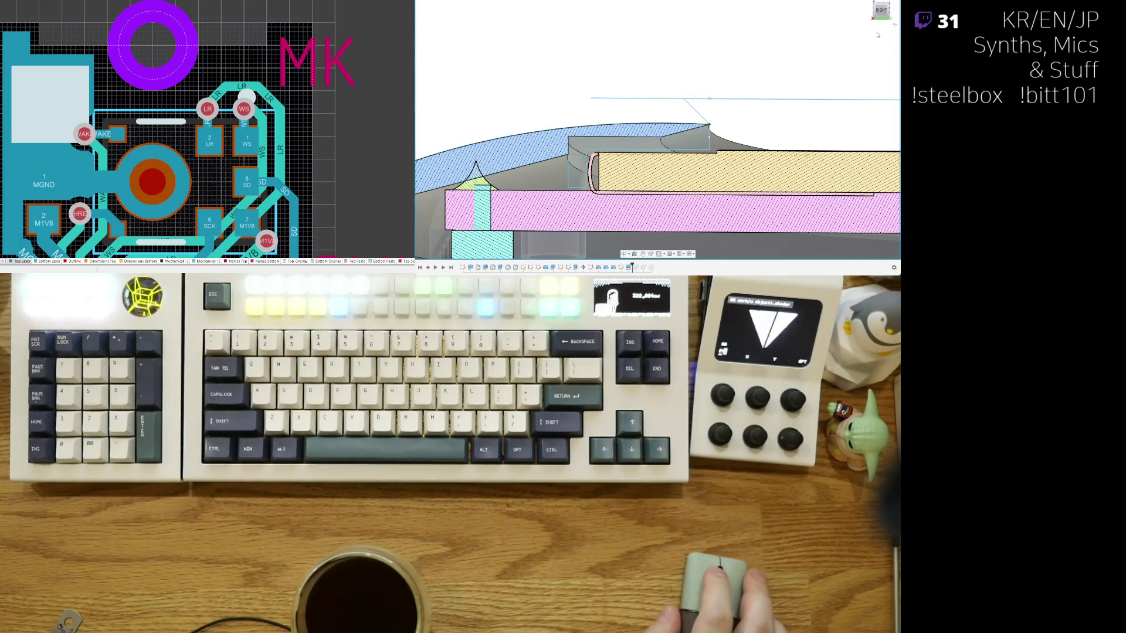
{"action": "scroll", "coordinate": [493, 240], "scroll_direction": "up", "scroll_amount": 2}
{"action": "scroll", "coordinate": [493, 240], "scroll_direction": "up", "scroll_amount": 3}
{"action": "scroll", "coordinate": [492, 240], "scroll_direction": "up", "scroll_amount": 2}
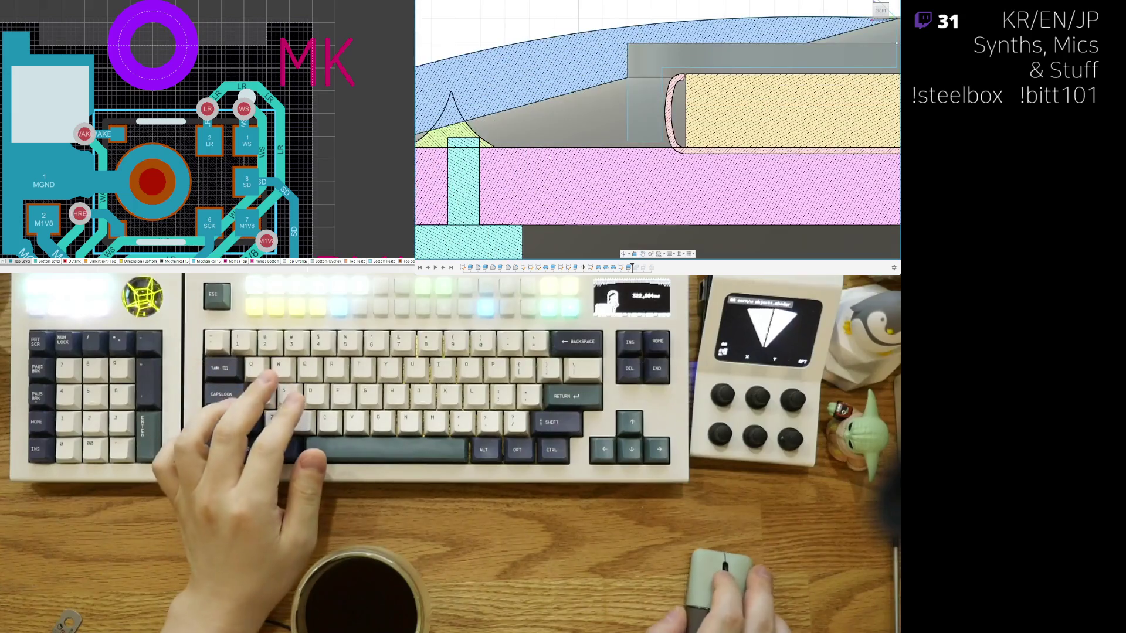
{"action": "key", "text": "Return"}
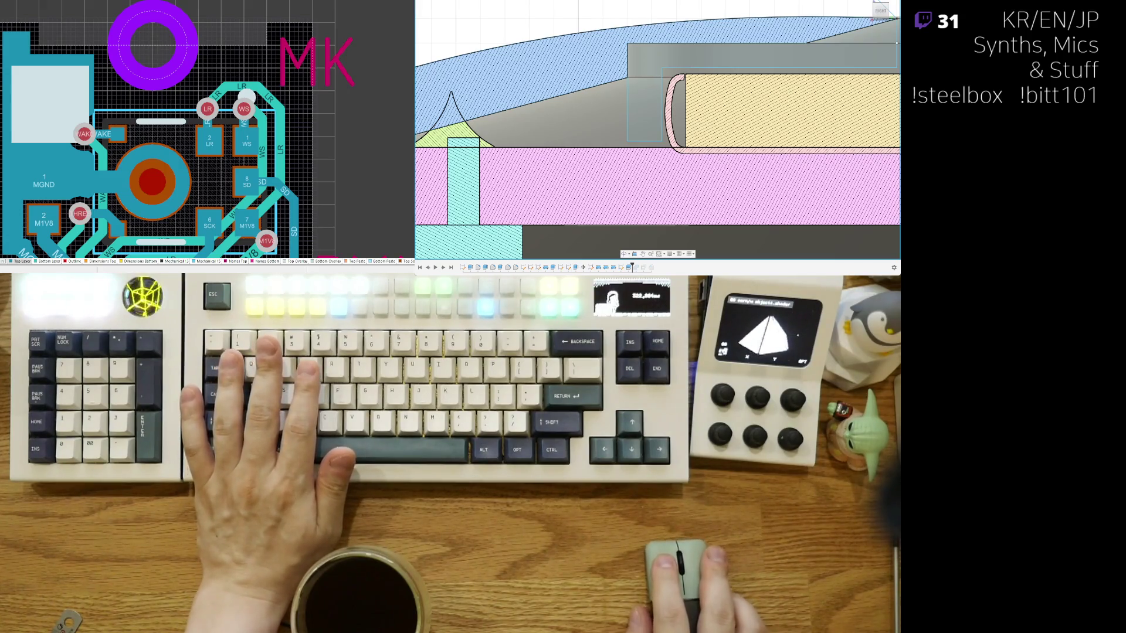
{"action": "scroll", "coordinate": [633, 70], "scroll_direction": "down", "scroll_amount": 2}
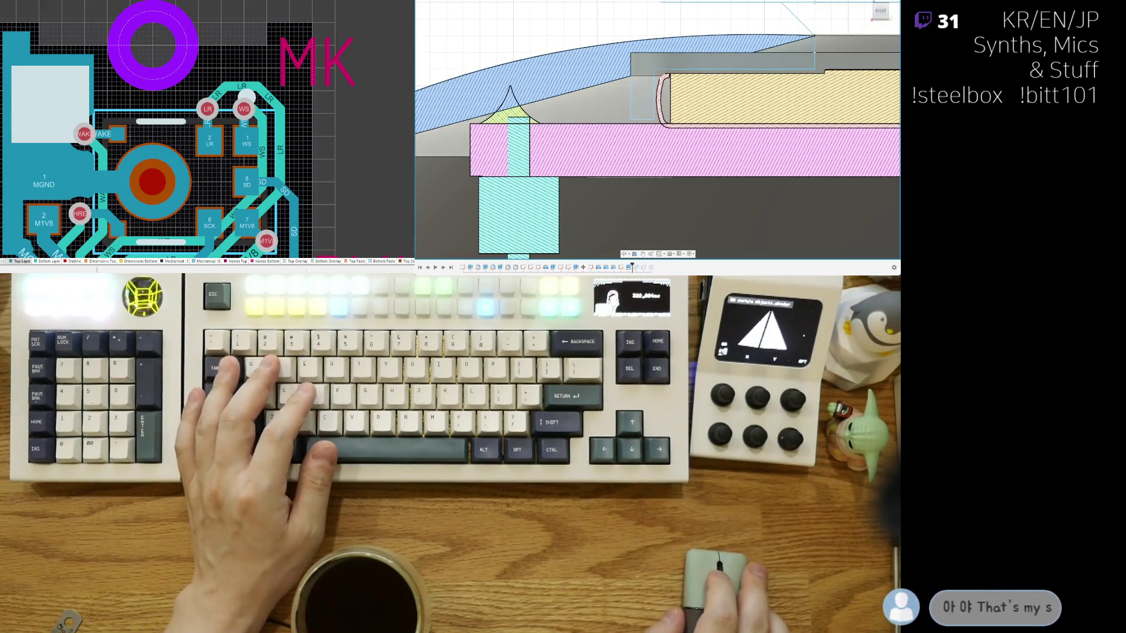
{"action": "middle_click_drag", "start_coordinate": [657, 64], "coordinate": [661, 123]}
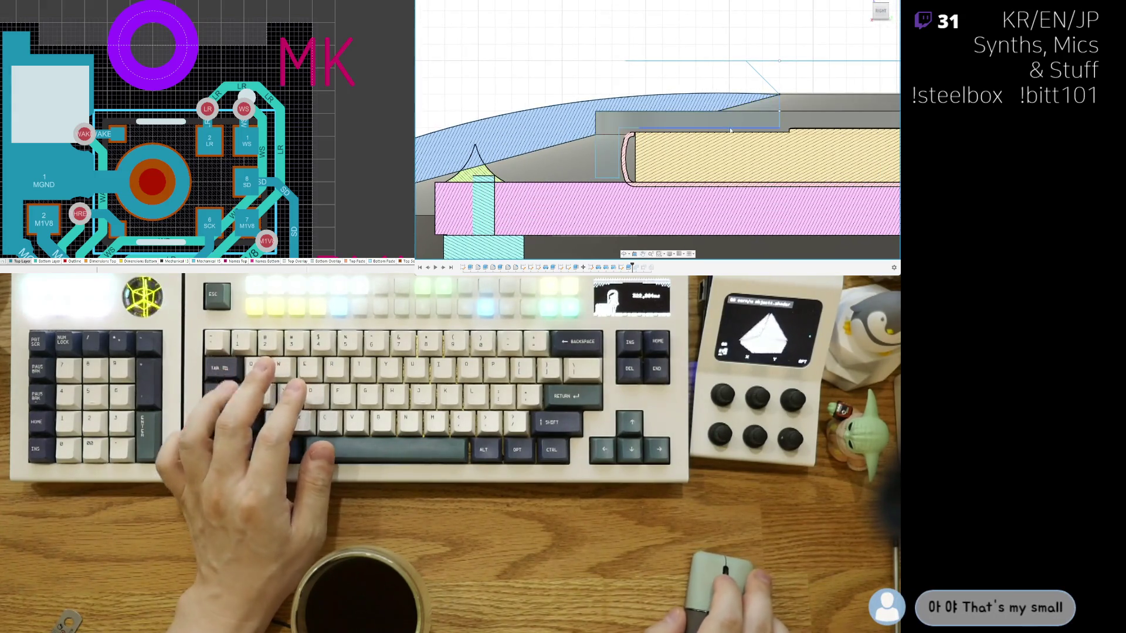
{"action": "scroll", "coordinate": [730, 115], "scroll_direction": "up", "scroll_amount": 1}
{"action": "scroll", "coordinate": [731, 114], "scroll_direction": "up", "scroll_amount": 1}
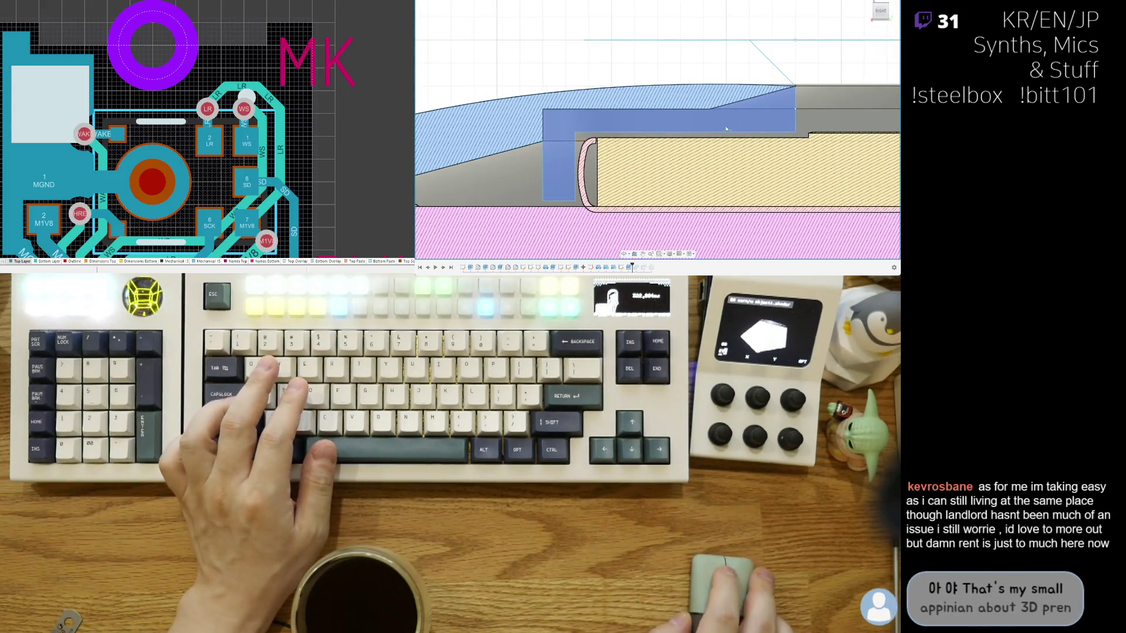
{"action": "scroll", "coordinate": [726, 102], "scroll_direction": "up", "scroll_amount": 1}
{"action": "scroll", "coordinate": [720, 85], "scroll_direction": "up", "scroll_amount": 1}
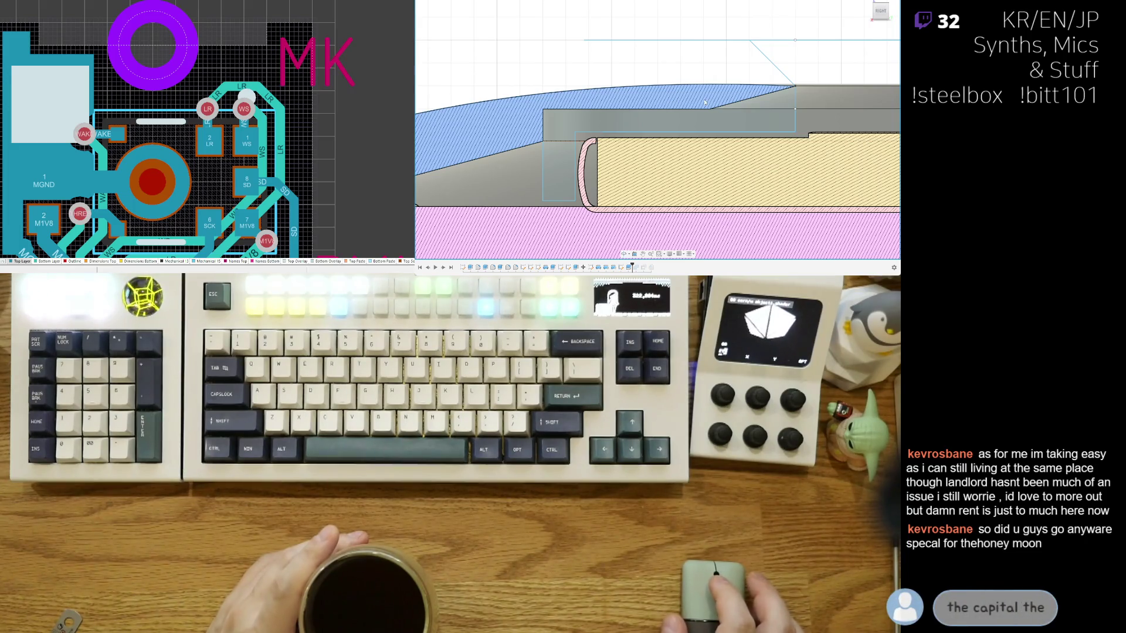
Step: Select the grey plate-edge part in the section and start editing its profile sketch
{"action": "middle_click_drag", "start_coordinate": [705, 103], "coordinate": [694, 95]}
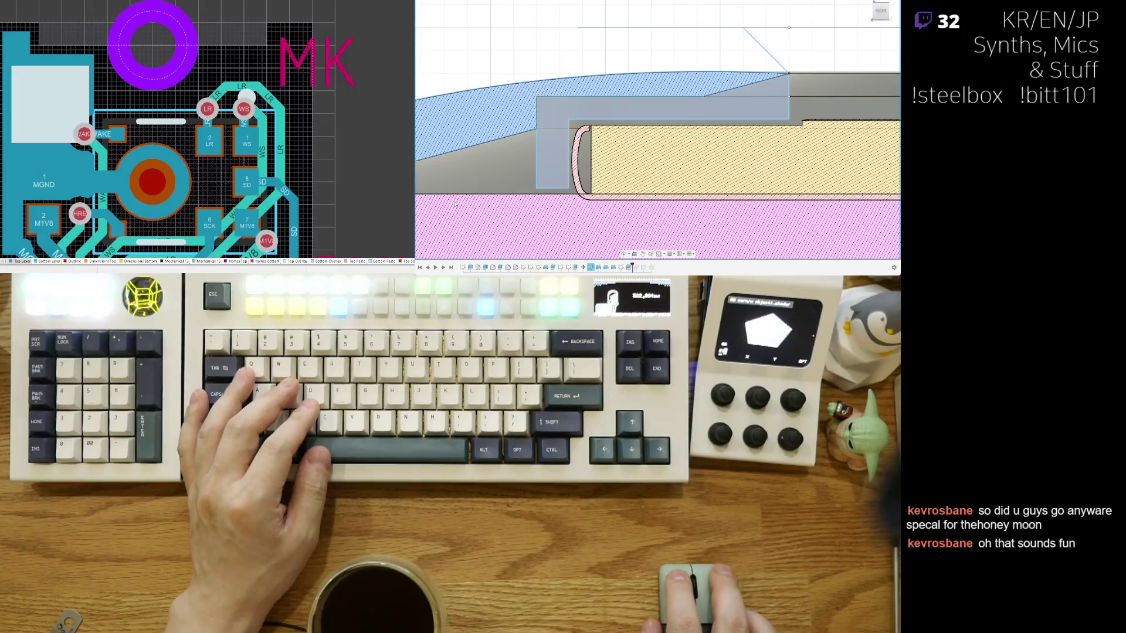
{"action": "left_click", "coordinate": [554, 149]}
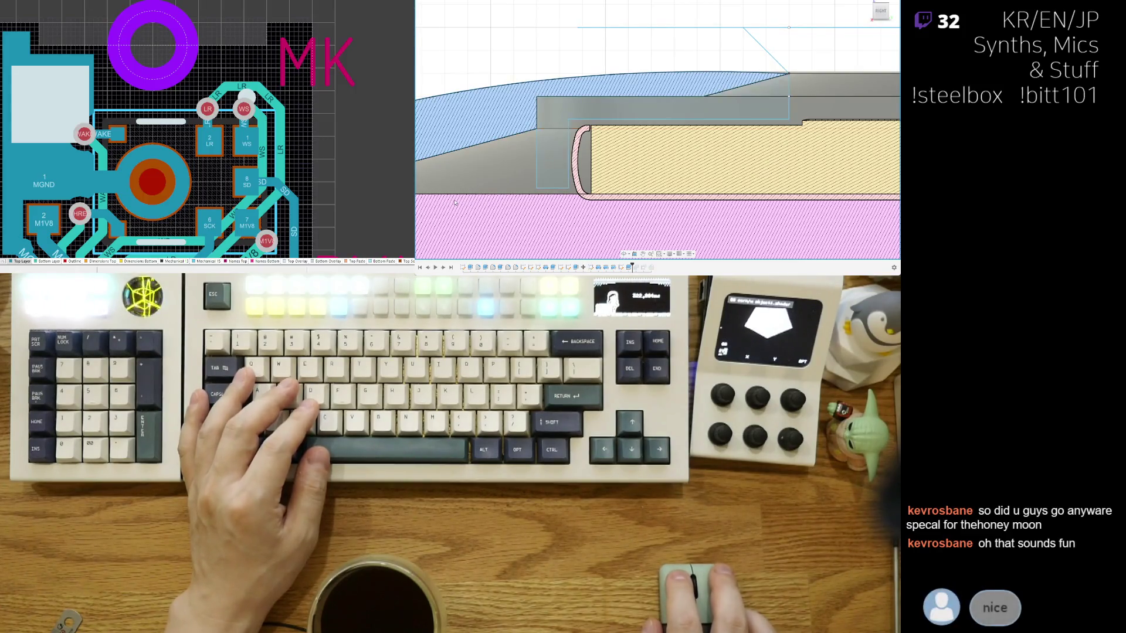
{"action": "key", "text": "m"}
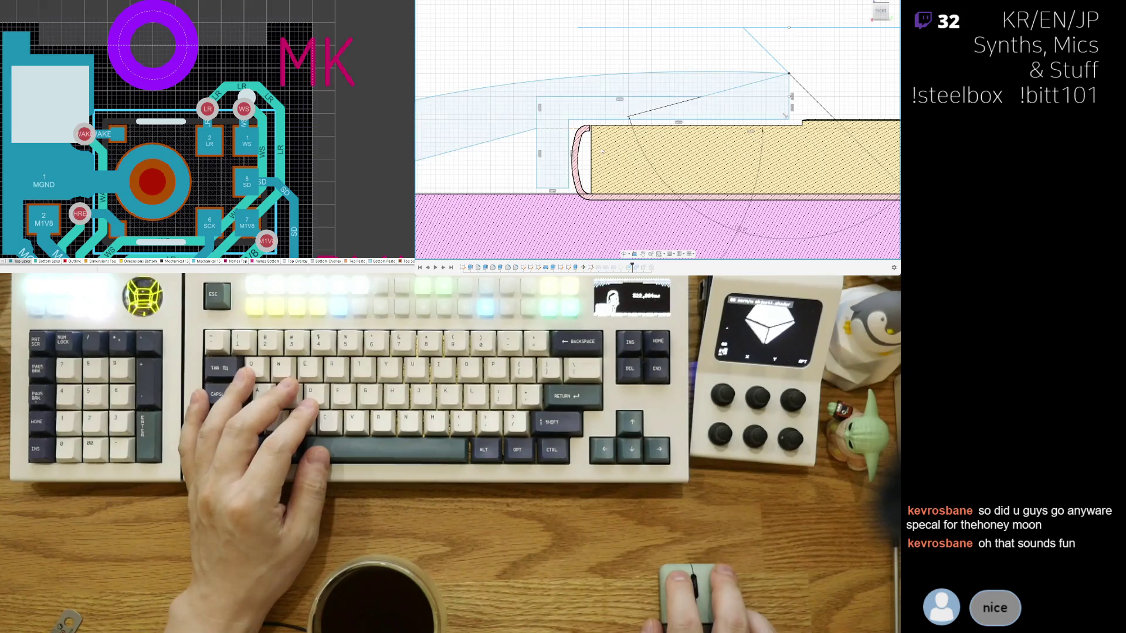
{"action": "scroll", "coordinate": [783, 115], "scroll_direction": "up", "scroll_amount": 2}
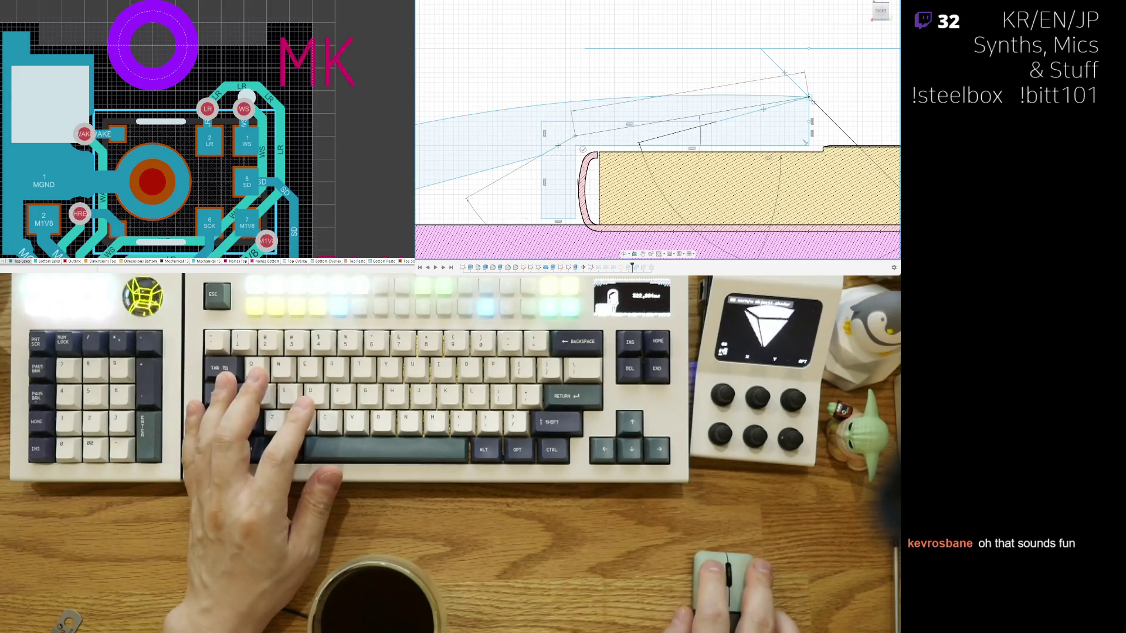
{"action": "scroll", "coordinate": [681, 155], "scroll_direction": "up", "scroll_amount": 2}
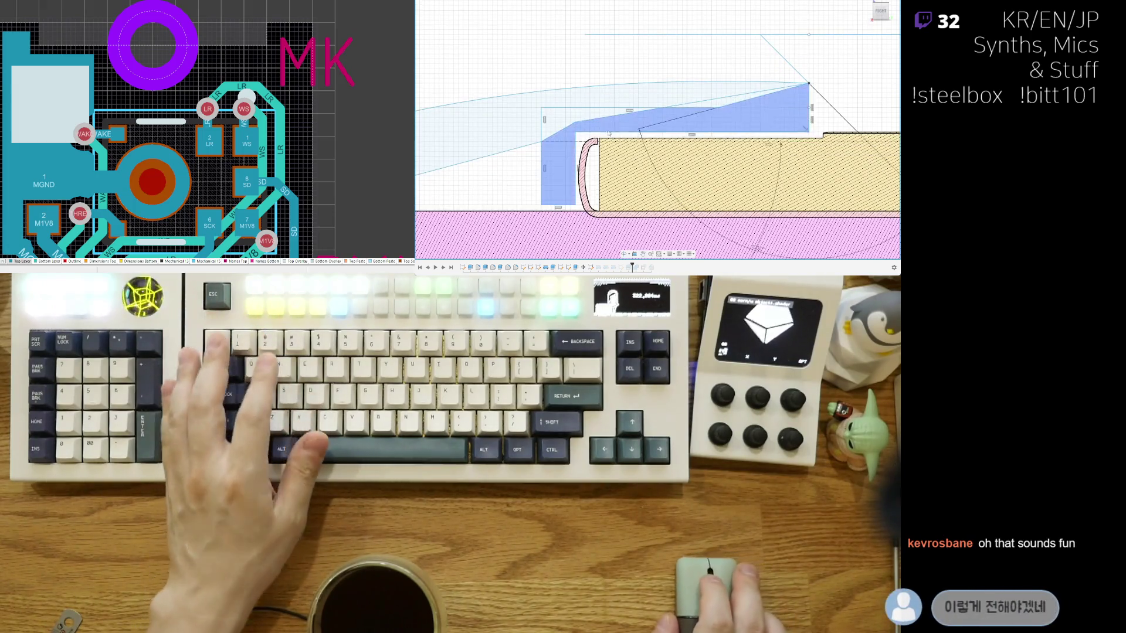
Step: Trim the extra sketch segment near the plate edge and finish the sketch to rebuild the grey wedge
{"action": "mouse_move", "coordinate": [707, 112]}
{"action": "middle_mouse_down"}
{"action": "mouse_move", "coordinate": [706, 173]}
{"action": "mouse_move", "coordinate": [640, 210]}
{"action": "middle_mouse_up"}
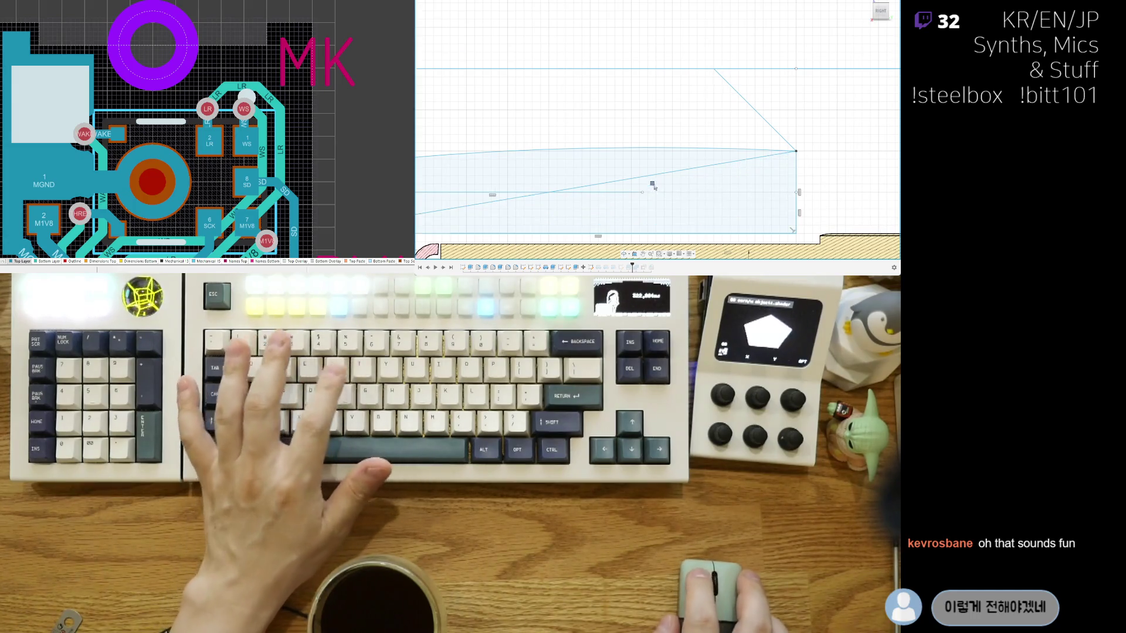
{"action": "middle_click_drag", "start_coordinate": [656, 208], "coordinate": [645, 197]}
{"action": "scroll", "coordinate": [644, 197], "scroll_direction": "down", "scroll_amount": 2}
{"action": "scroll", "coordinate": [645, 197], "scroll_direction": "down", "scroll_amount": 2}
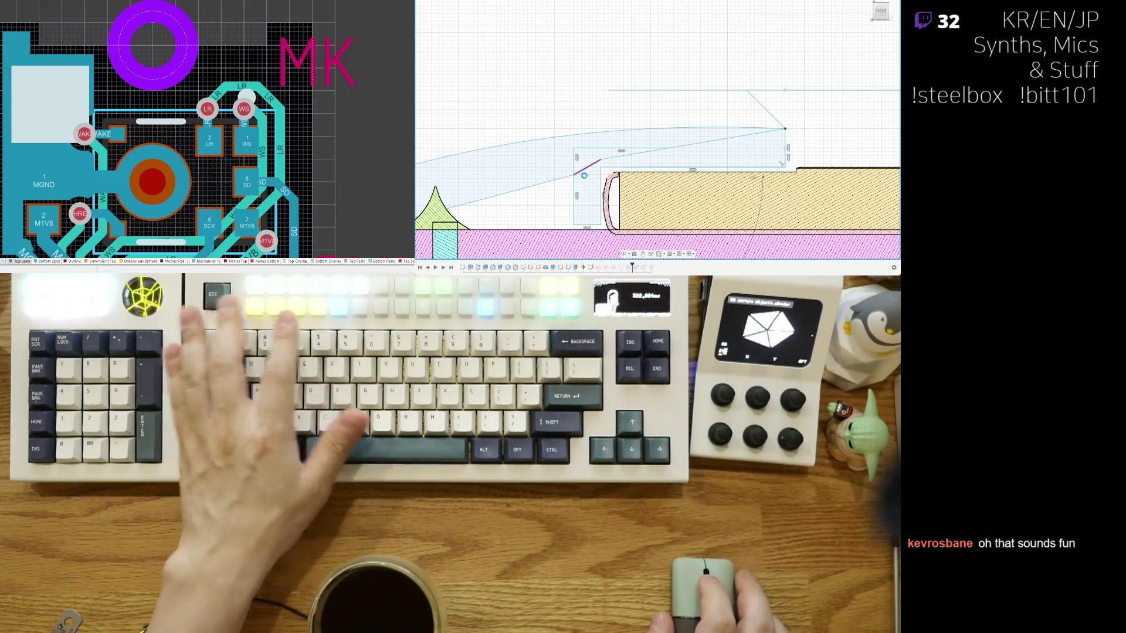
{"action": "key", "text": "t"}
{"action": "scroll", "coordinate": [605, 191], "scroll_direction": "up", "scroll_amount": 1}
{"action": "scroll", "coordinate": [610, 163], "scroll_direction": "up", "scroll_amount": 1}
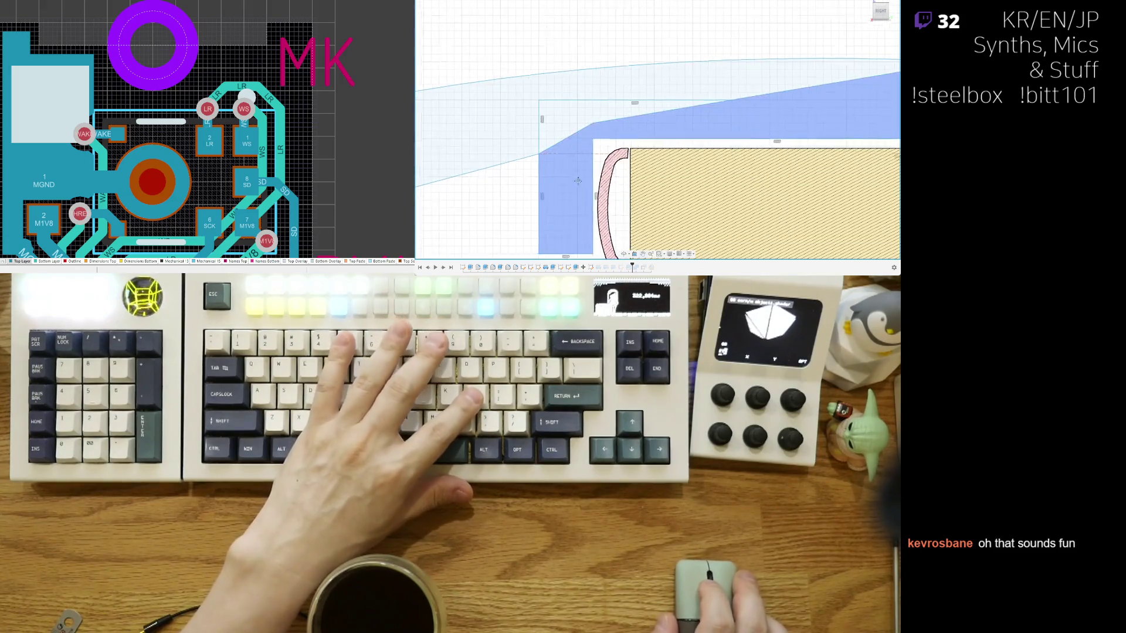
{"action": "scroll", "coordinate": [614, 134], "scroll_direction": "up", "scroll_amount": 1}
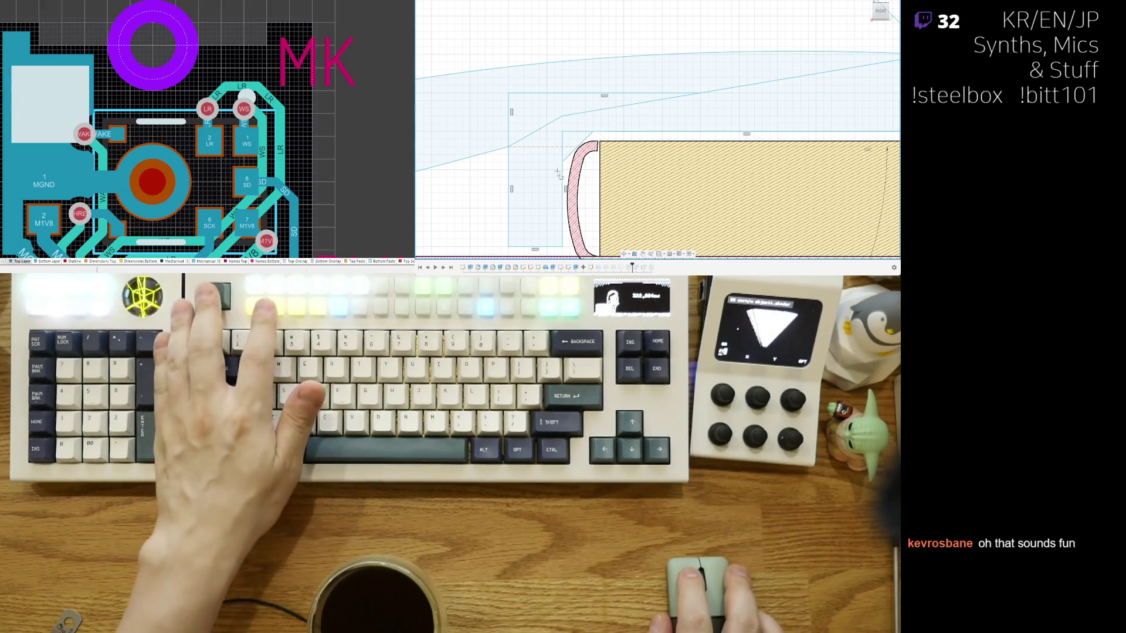
{"action": "middle_click_drag", "start_coordinate": [543, 166], "coordinate": [580, 167]}
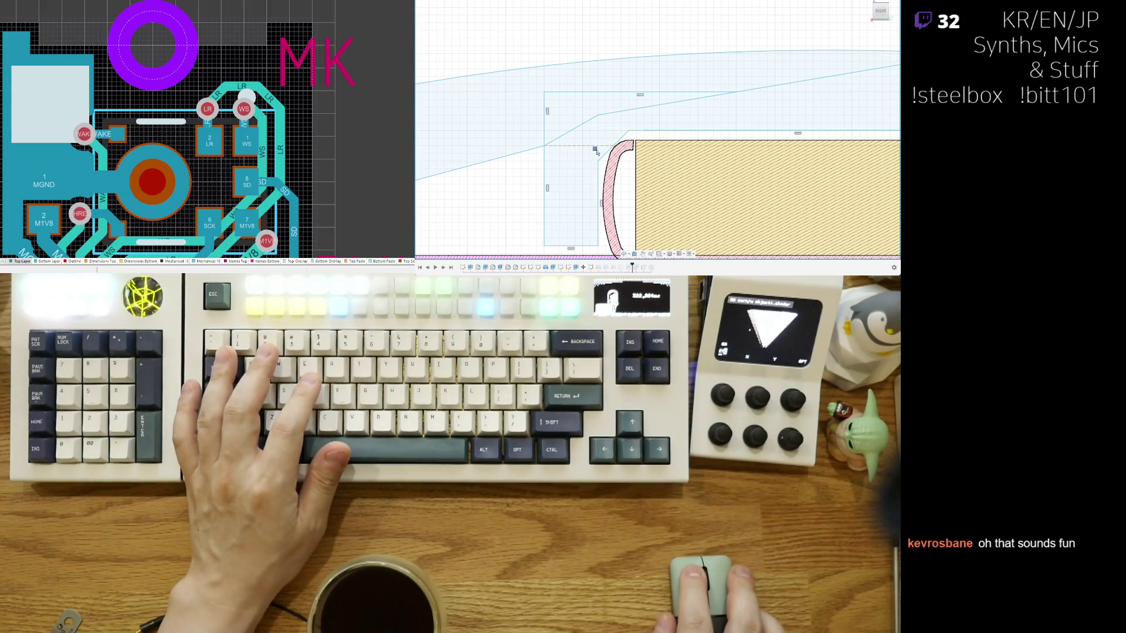
{"action": "scroll", "coordinate": [596, 158], "scroll_direction": "down", "scroll_amount": 2}
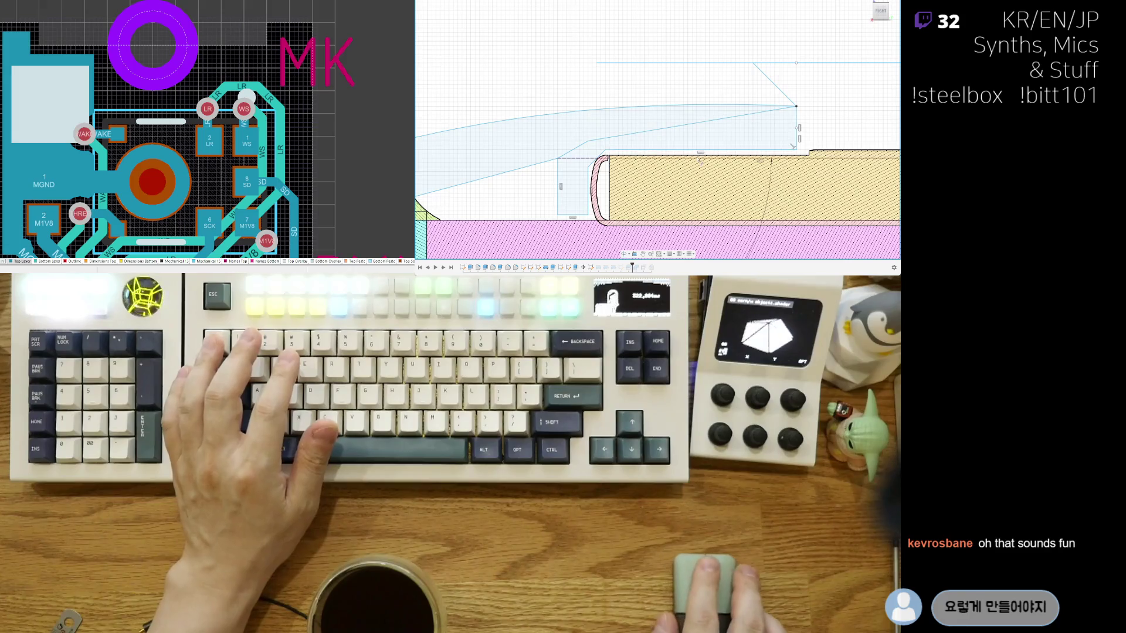
{"action": "scroll", "coordinate": [692, 137], "scroll_direction": "up", "scroll_amount": 2}
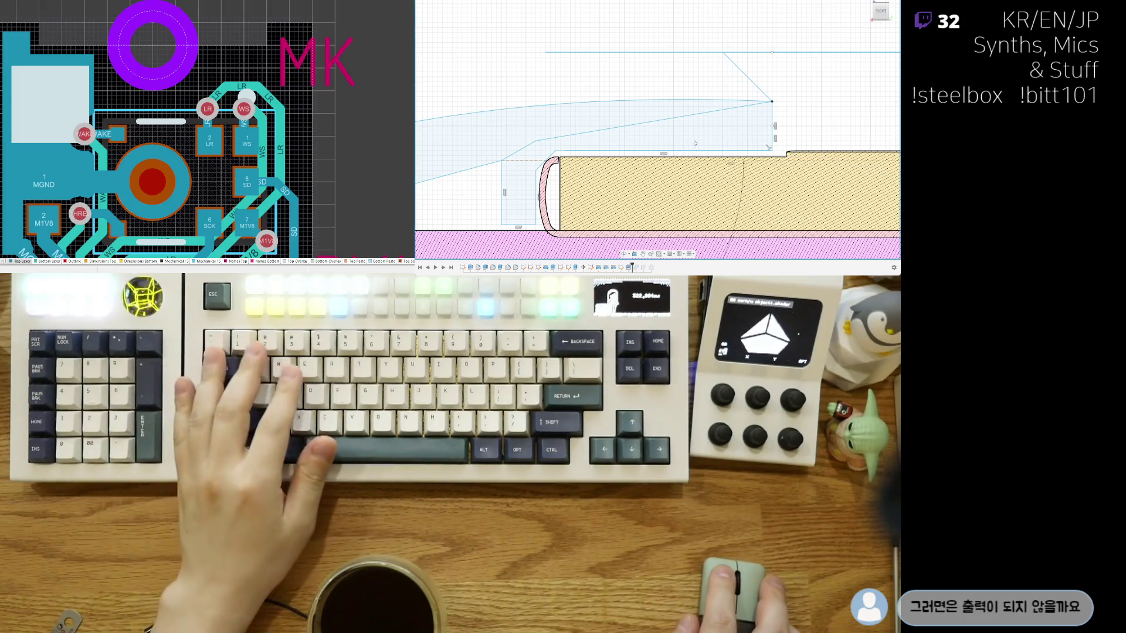
{"action": "key", "text": "e"}
{"action": "scroll", "coordinate": [657, 167], "scroll_direction": "down", "scroll_amount": 2}
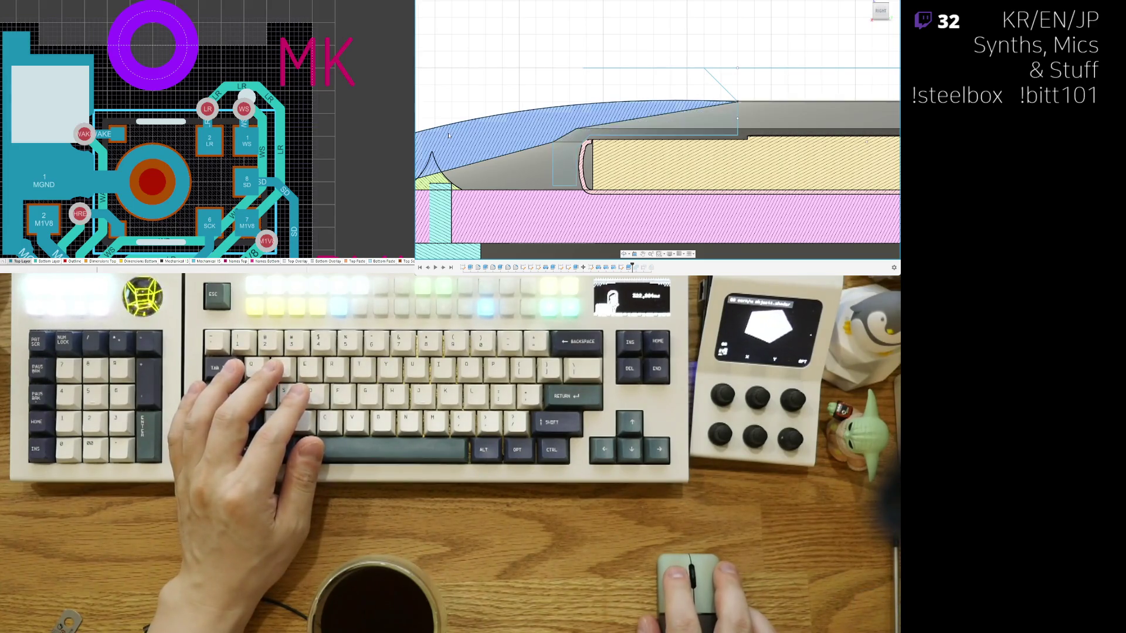
{"action": "scroll", "coordinate": [448, 135], "scroll_direction": "down", "scroll_amount": 2}
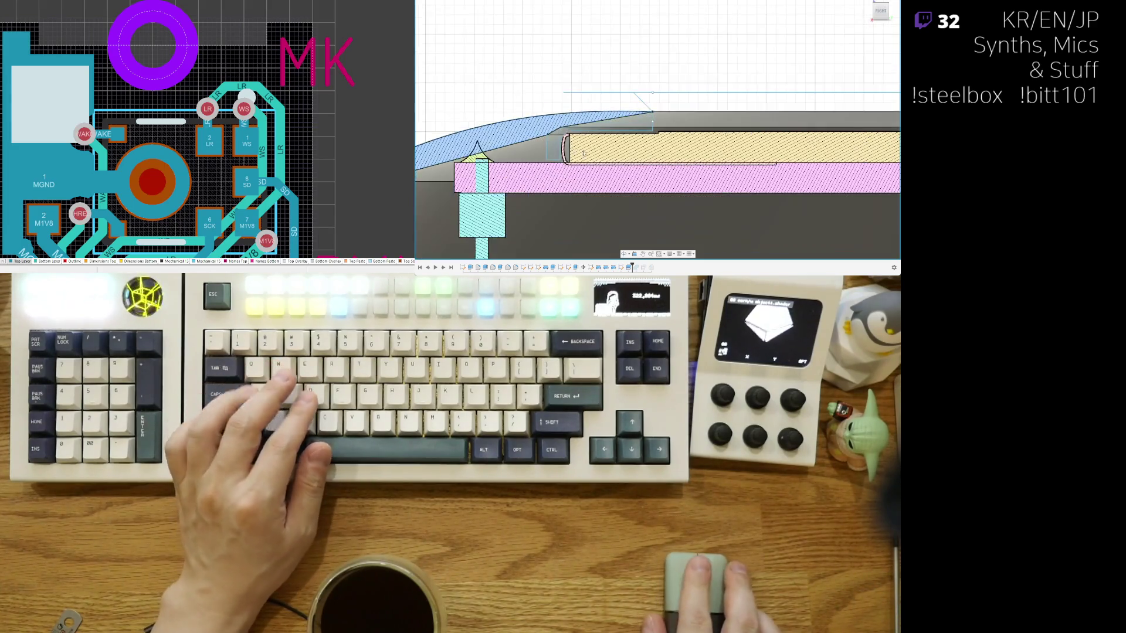
Step: Orbit to a tilted 3D overview of the sectioned dome case and clear the selection
{"action": "middle_click_drag", "start_coordinate": [449, 135], "coordinate": [678, 134]}
{"action": "scroll", "coordinate": [676, 134], "scroll_direction": "down", "scroll_amount": 1}
{"action": "scroll", "coordinate": [624, 168], "scroll_direction": "down", "scroll_amount": 1}
{"action": "scroll", "coordinate": [586, 209], "scroll_direction": "down", "scroll_amount": 1}
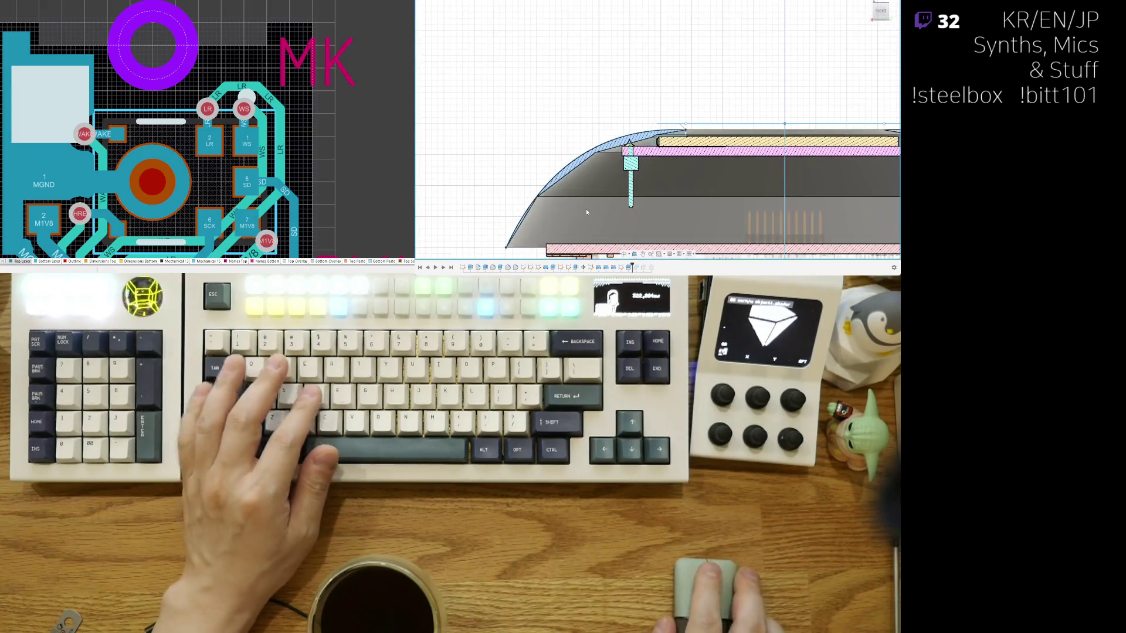
{"action": "scroll", "coordinate": [503, 162], "scroll_direction": "down", "scroll_amount": 2}
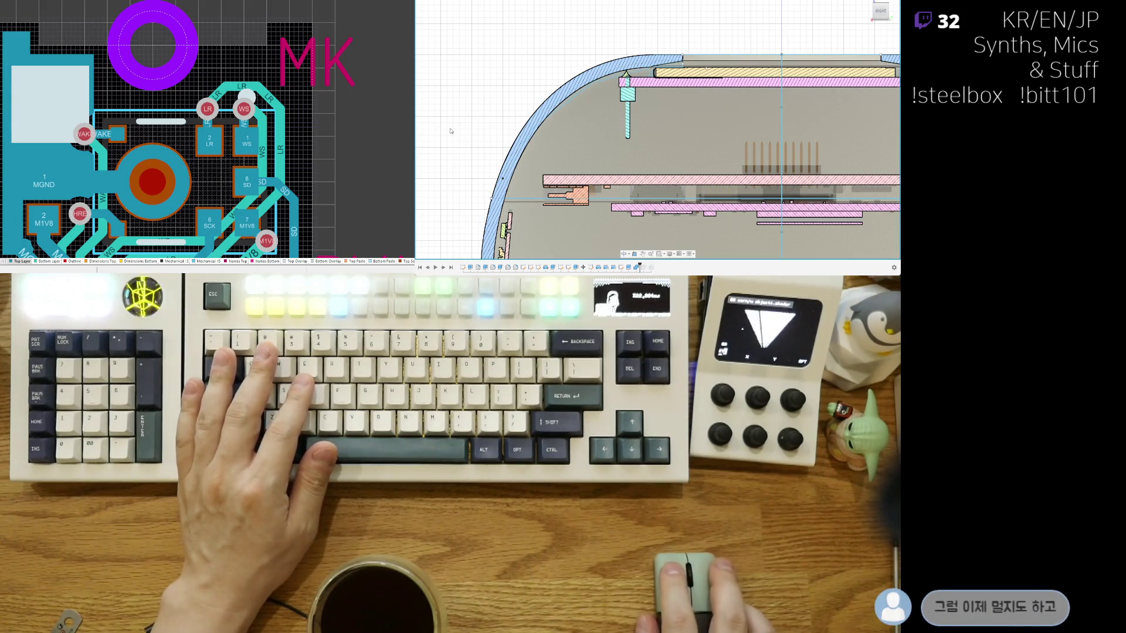
{"action": "scroll", "coordinate": [625, 73], "scroll_direction": "down", "scroll_amount": 1}
{"action": "middle_click_drag", "start_coordinate": [626, 72], "coordinate": [677, 160], "text": "shift"}
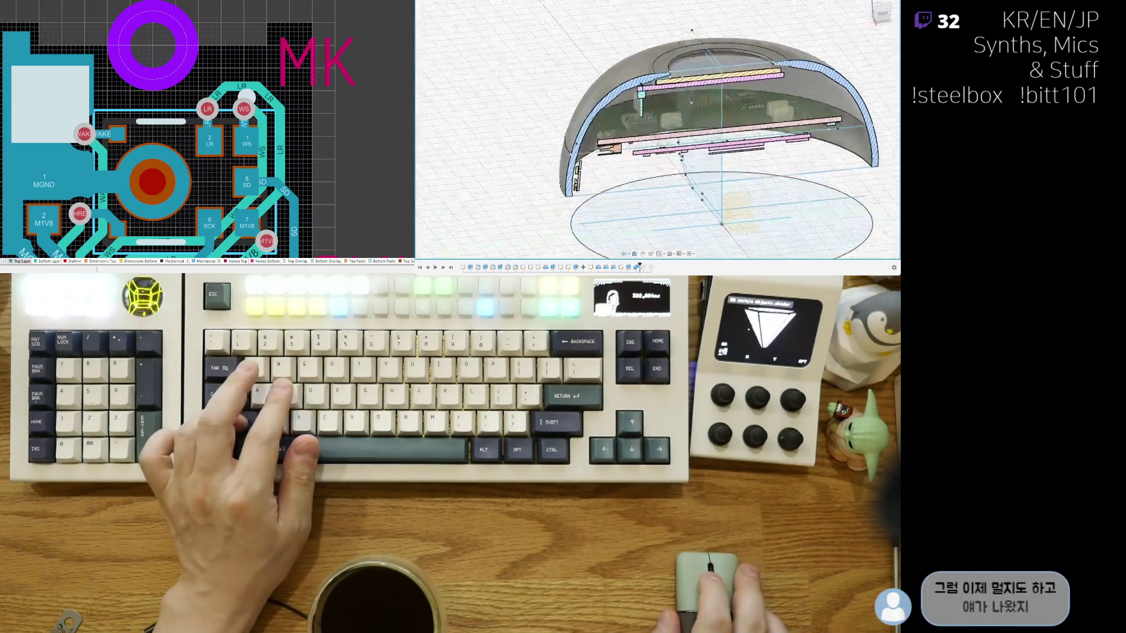
{"action": "scroll", "coordinate": [677, 159], "scroll_direction": "down", "scroll_amount": 3}
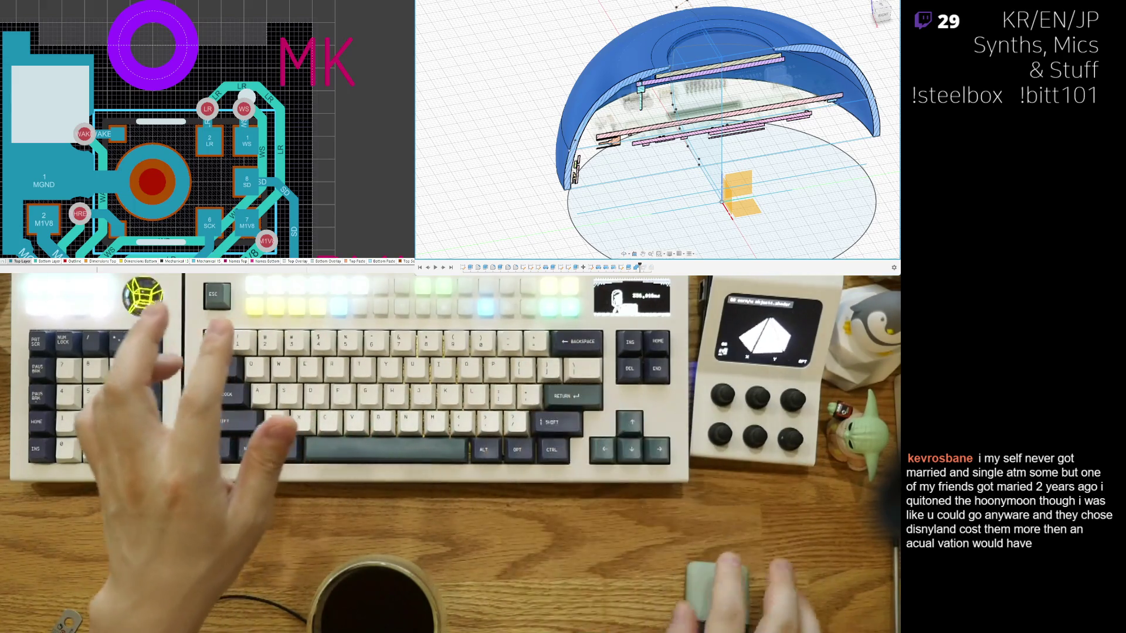
{"action": "key", "text": "Escape"}
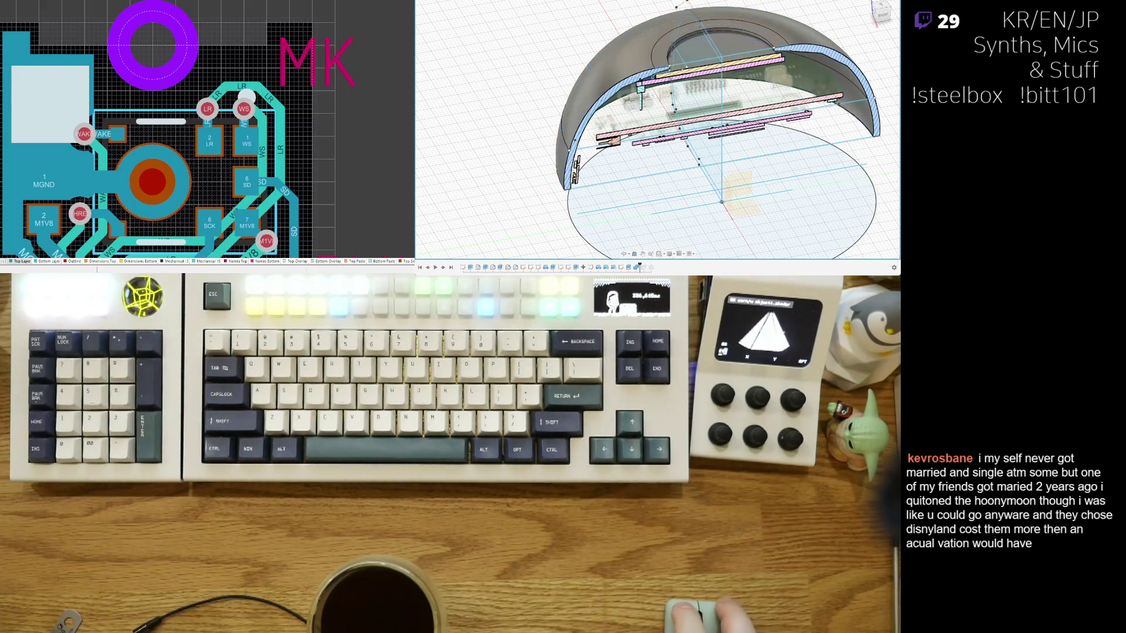
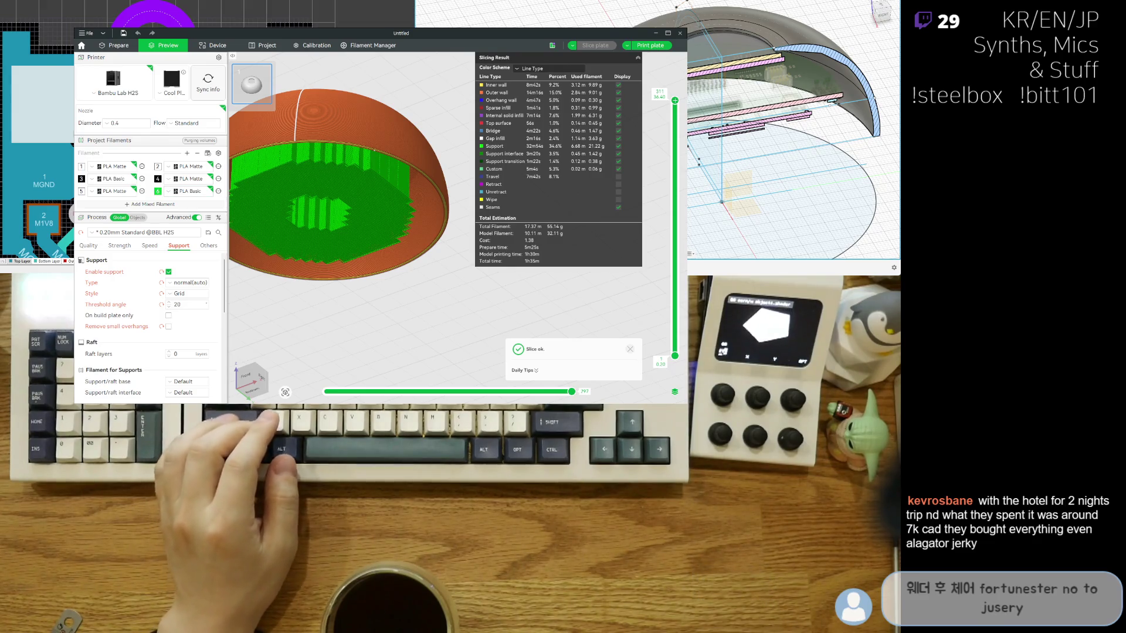
Step: Orbit the sliced dome to inspect its interior from above and a low side view
{"action": "left_click_drag", "start_coordinate": [352, 176], "coordinate": [352, 264]}
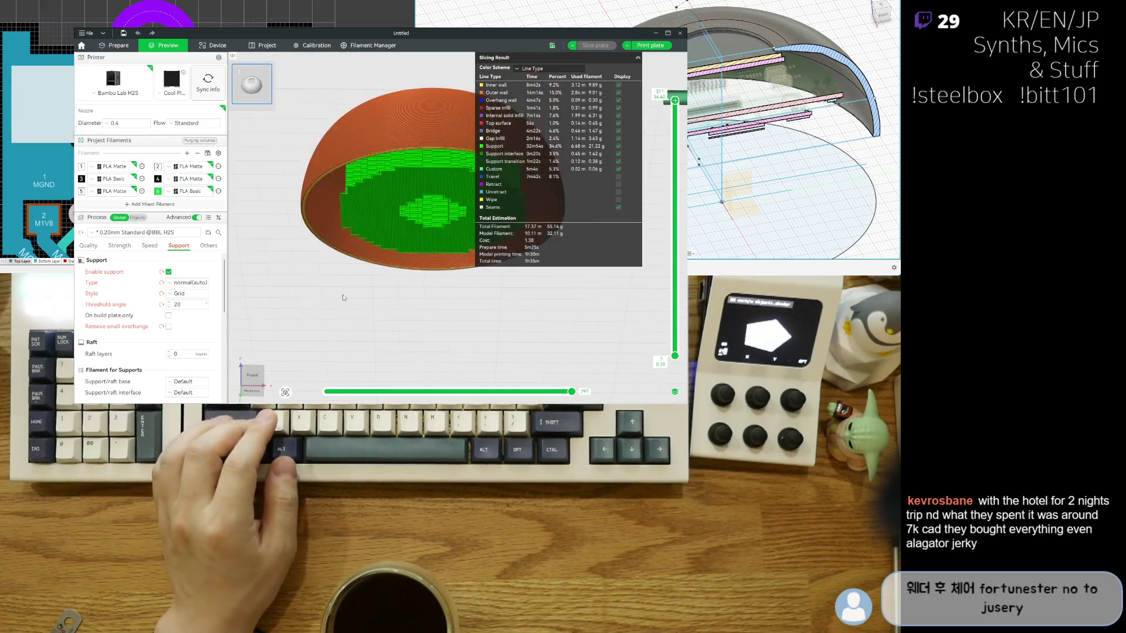
{"action": "mouse_move", "coordinate": [445, 229]}
{"action": "left_mouse_down"}
{"action": "mouse_move", "coordinate": [445, 146]}
{"action": "mouse_move", "coordinate": [393, 174]}
{"action": "left_mouse_up"}
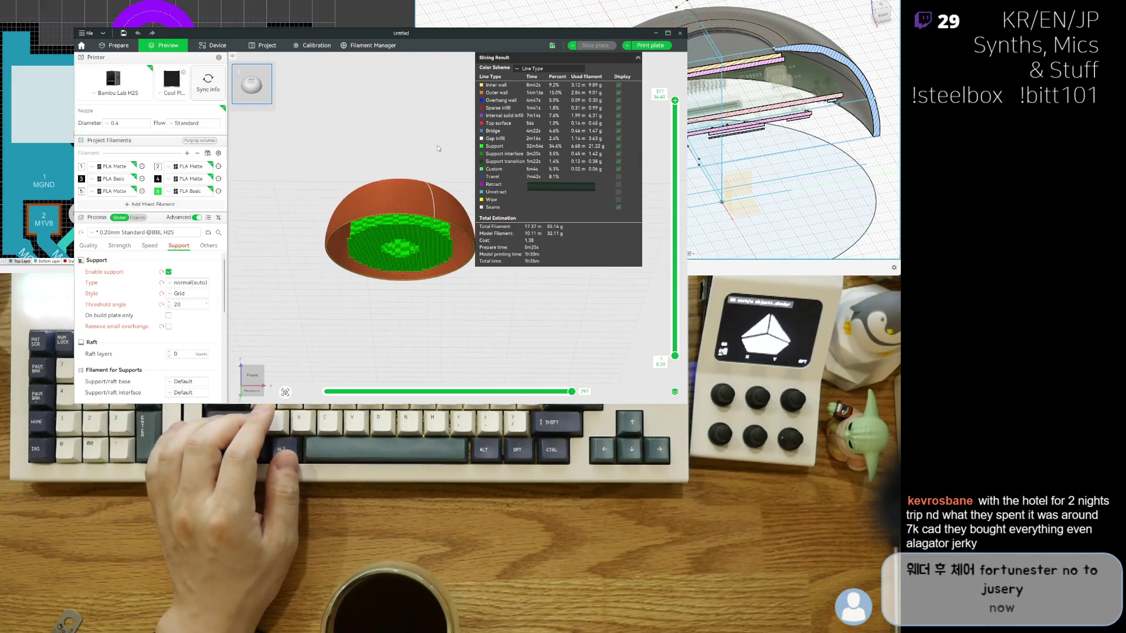
{"action": "scroll", "coordinate": [393, 175], "scroll_direction": "up", "scroll_amount": 2}
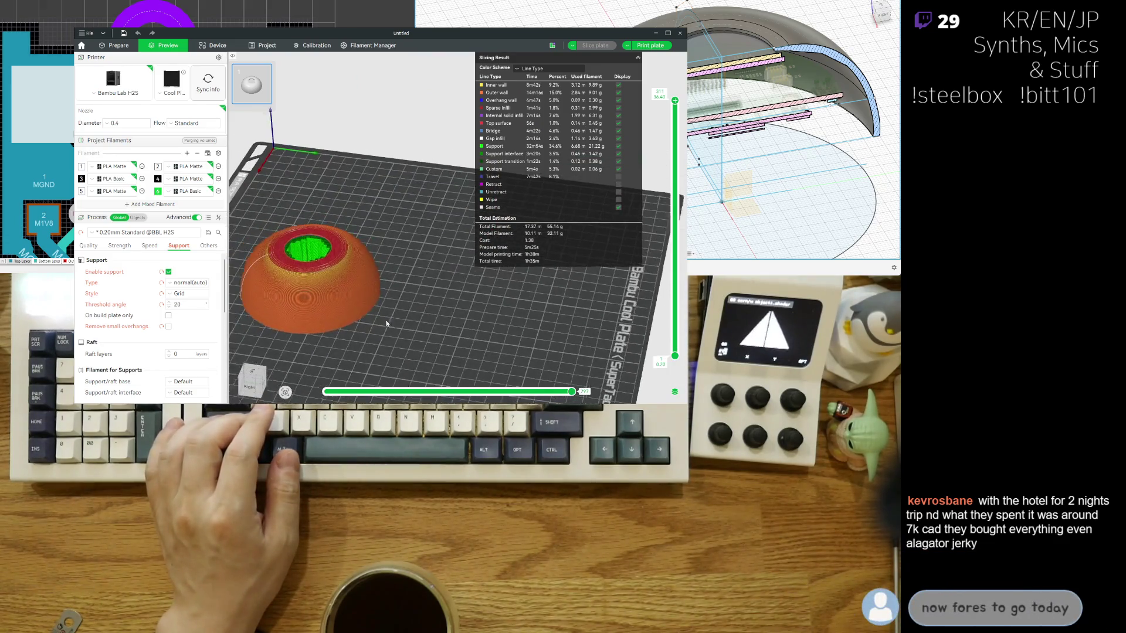
{"action": "scroll", "coordinate": [391, 174], "scroll_direction": "up", "scroll_amount": 3}
{"action": "scroll", "coordinate": [385, 179], "scroll_direction": "up", "scroll_amount": 2}
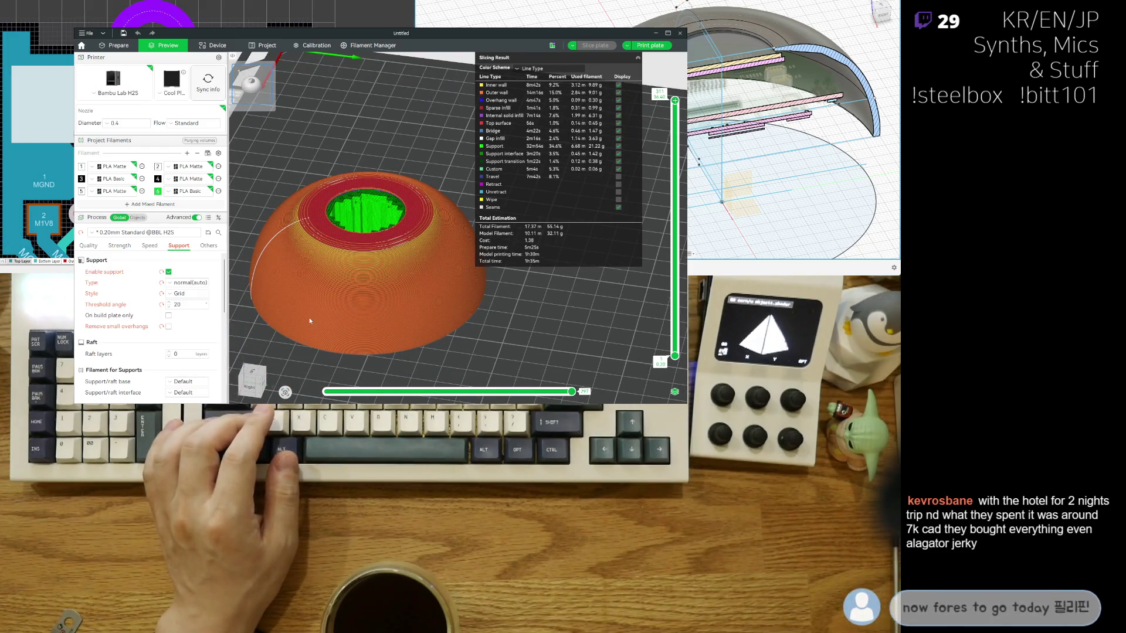
{"action": "scroll", "coordinate": [393, 307], "scroll_direction": "down", "scroll_amount": 2}
{"action": "left_click_drag", "start_coordinate": [393, 306], "coordinate": [397, 335]}
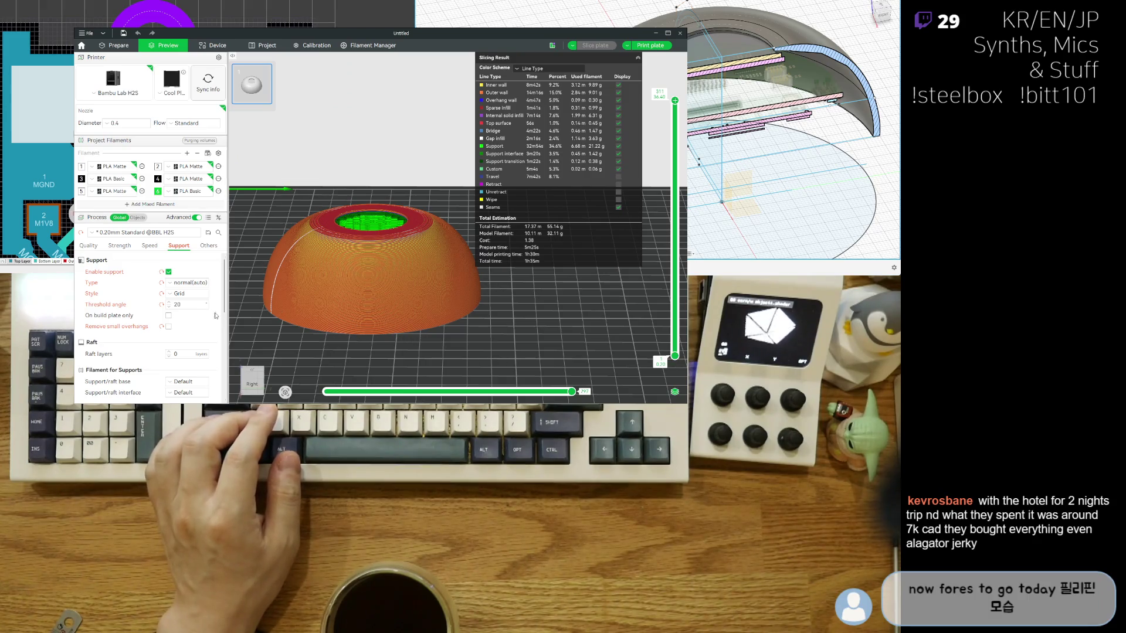
{"action": "type", "text": "90"}
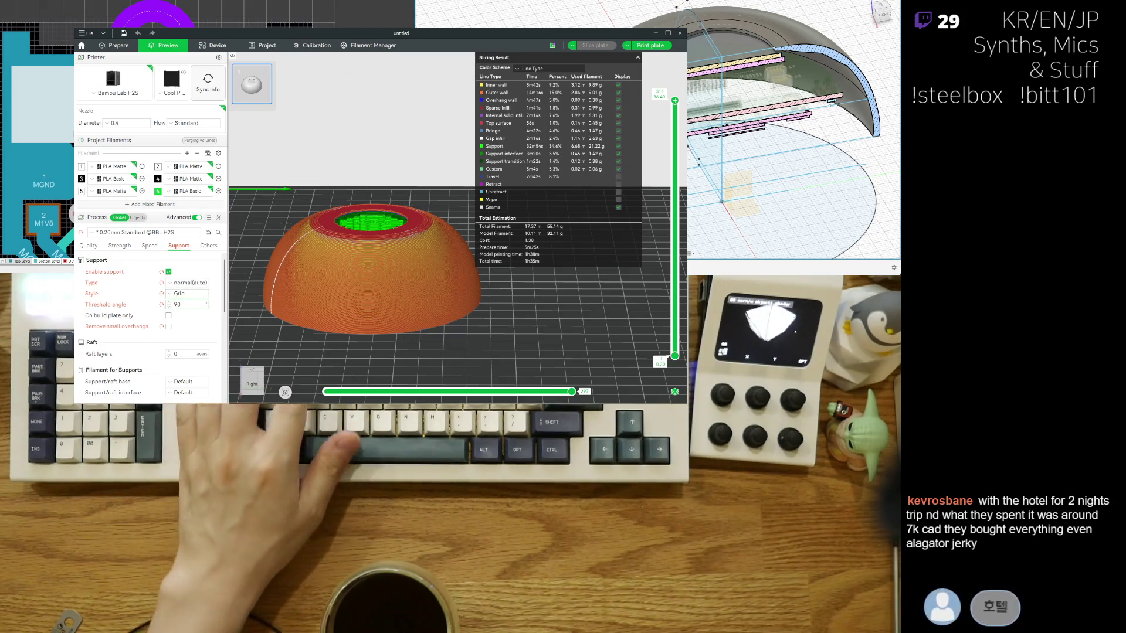
Step: Reset the support threshold angle, set it to 15 degrees and re-slice the plate
{"action": "left_click", "coordinate": [161, 304]}
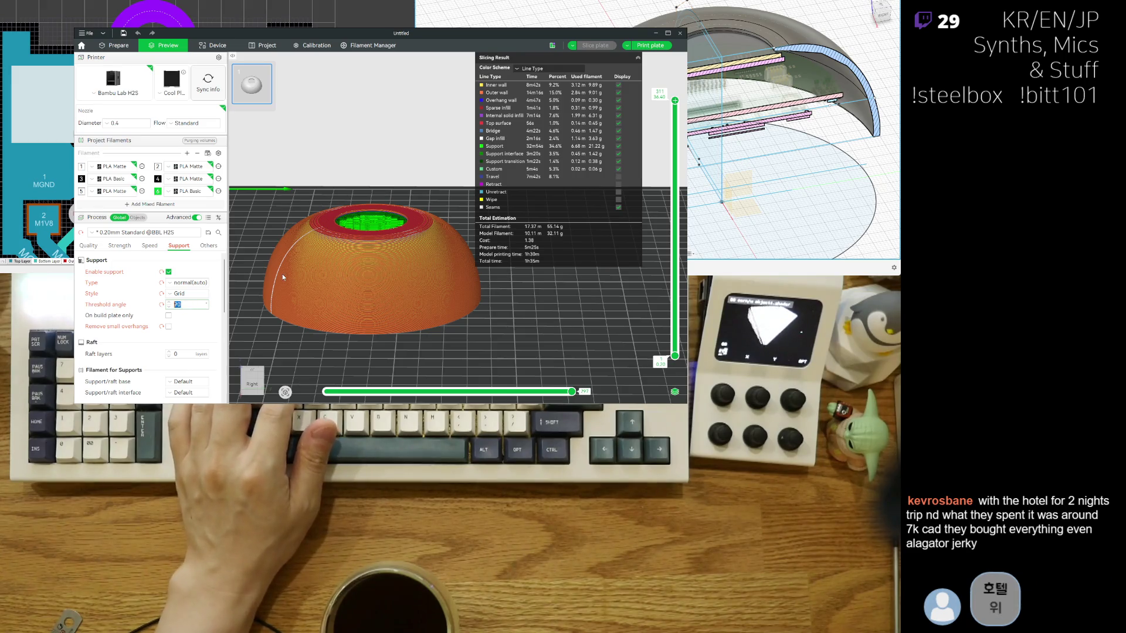
{"action": "type", "text": "15"}
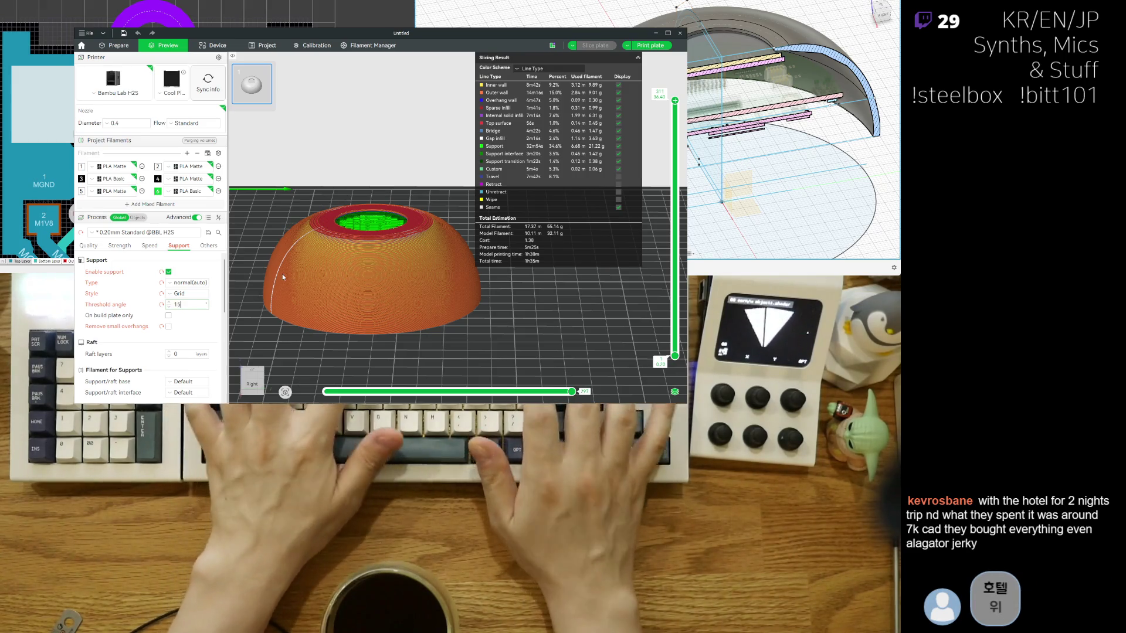
{"action": "key", "text": "Return"}
{"action": "left_click", "coordinate": [595, 45]}
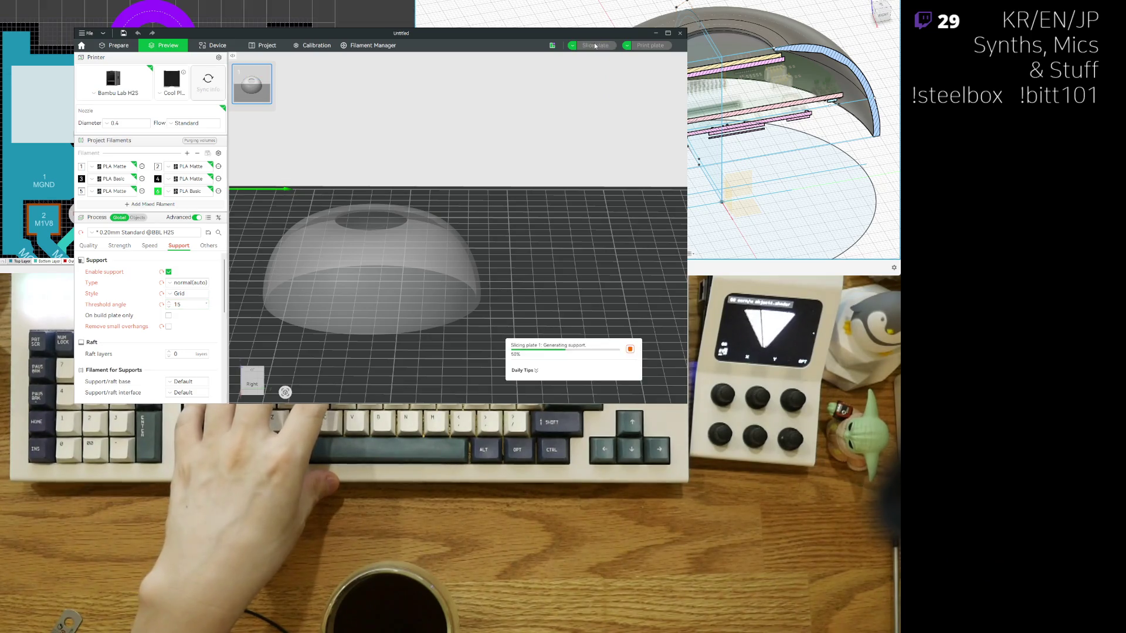
Step: Set the support threshold angle to 10 degrees and re-slice the plate
{"action": "left_click_drag", "start_coordinate": [489, 206], "coordinate": [414, 351]}
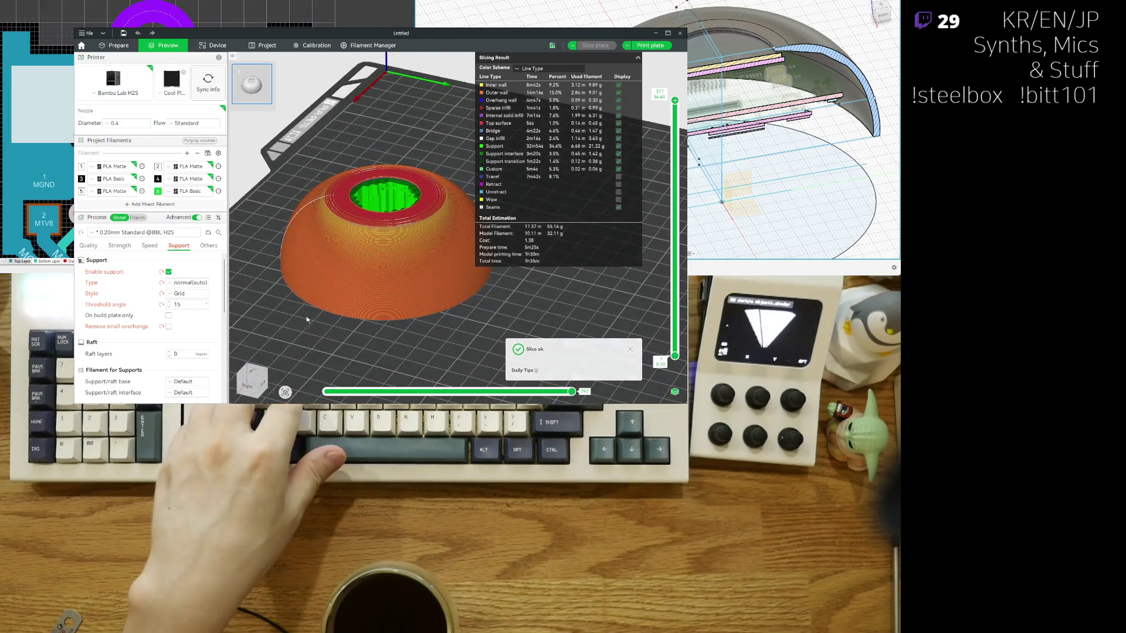
{"action": "left_click_drag", "start_coordinate": [414, 350], "coordinate": [169, 314]}
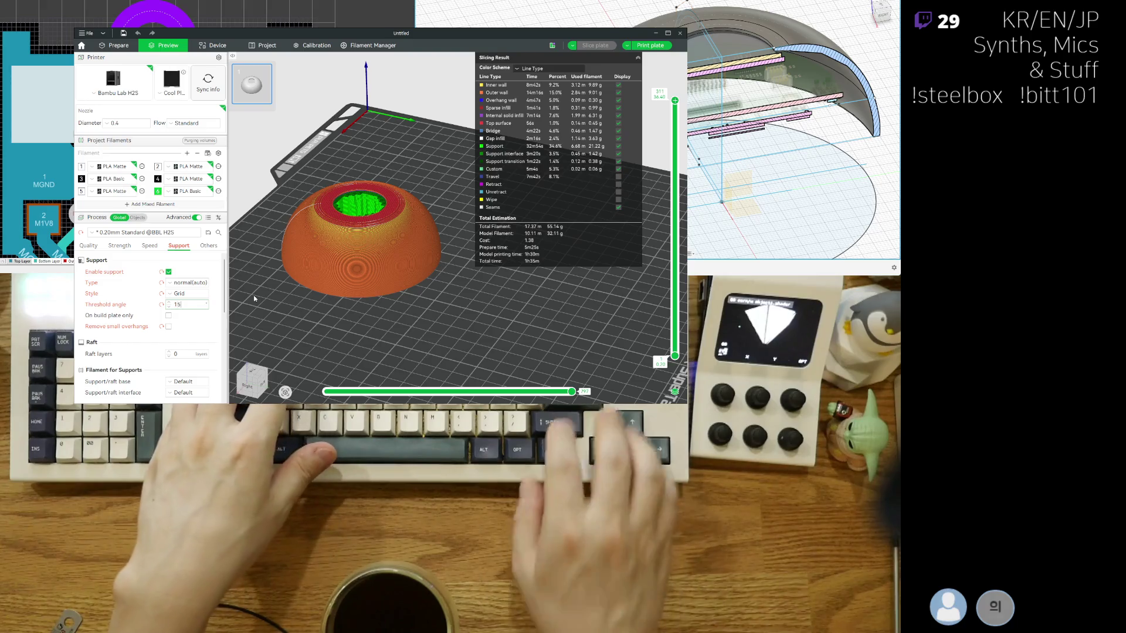
{"action": "type", "text": "10"}
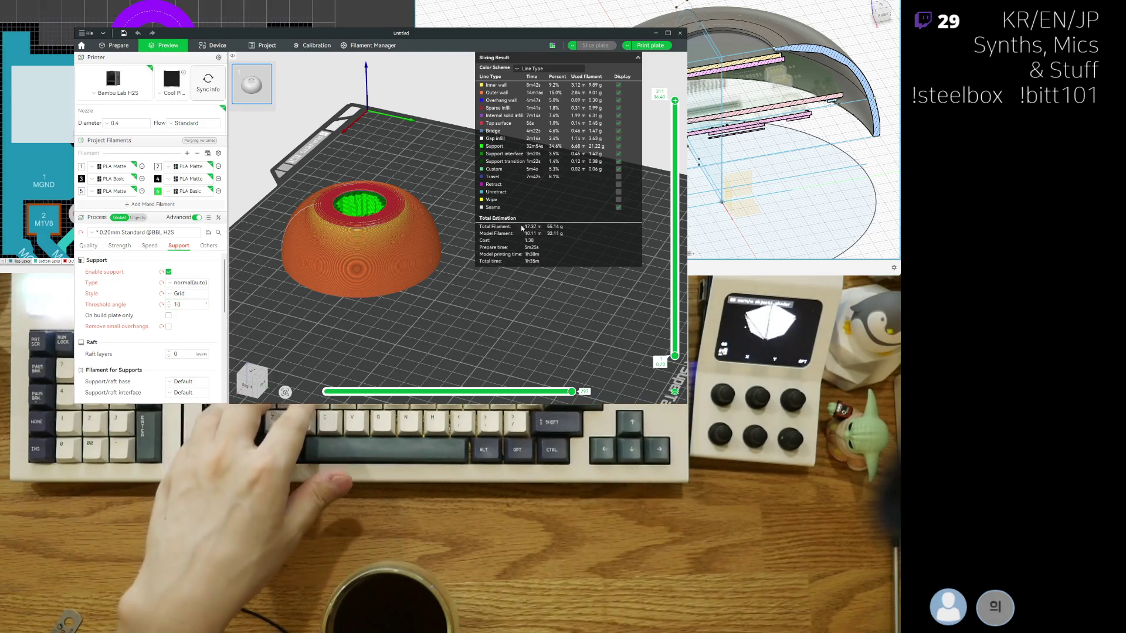
{"action": "key", "text": "Tab"}
{"action": "left_click", "coordinate": [603, 46]}
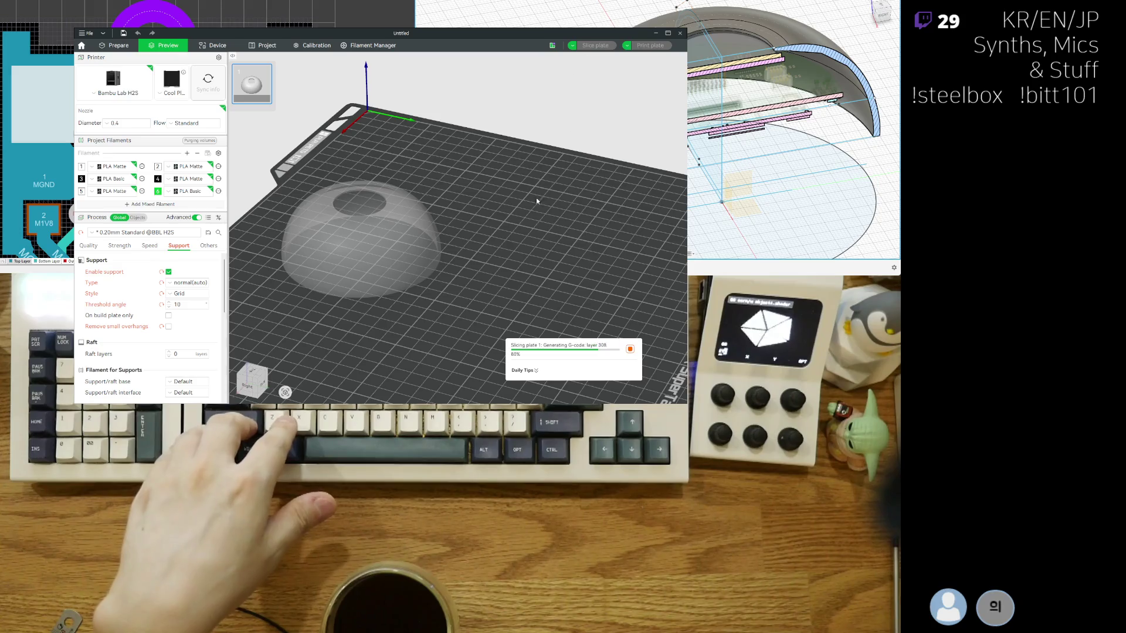
Step: Inspect the supports from beneath and above the dome, then start replacing the threshold value
{"action": "left_click_drag", "start_coordinate": [536, 202], "coordinate": [388, 258]}
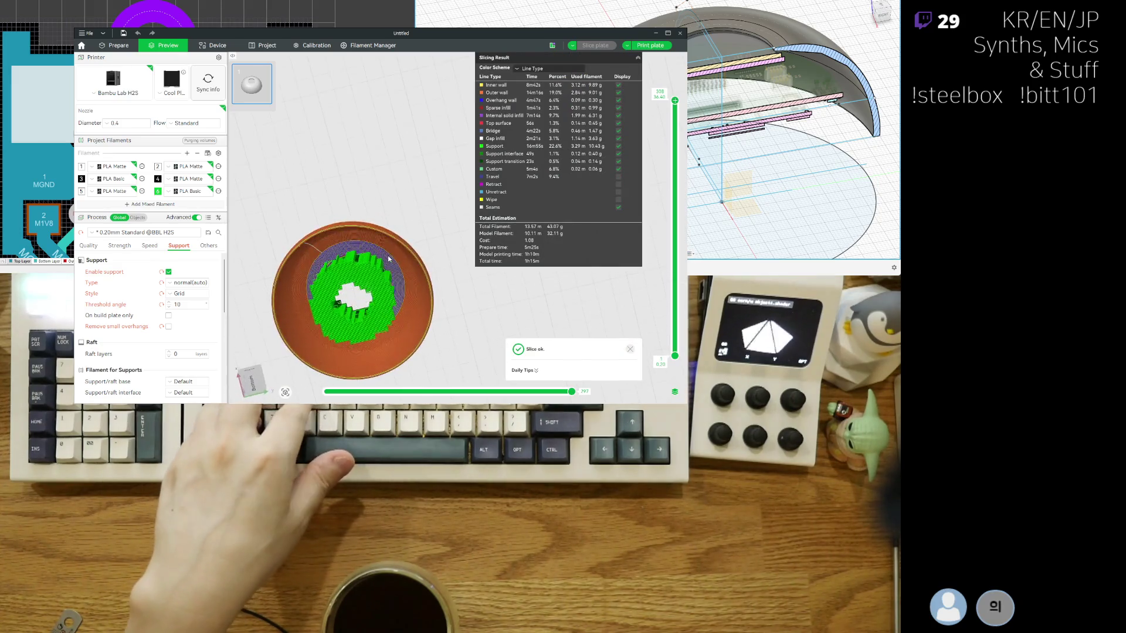
{"action": "scroll", "coordinate": [387, 258], "scroll_direction": "up", "scroll_amount": 5}
{"action": "scroll", "coordinate": [382, 237], "scroll_direction": "up", "scroll_amount": 3}
{"action": "scroll", "coordinate": [378, 218], "scroll_direction": "up", "scroll_amount": 2}
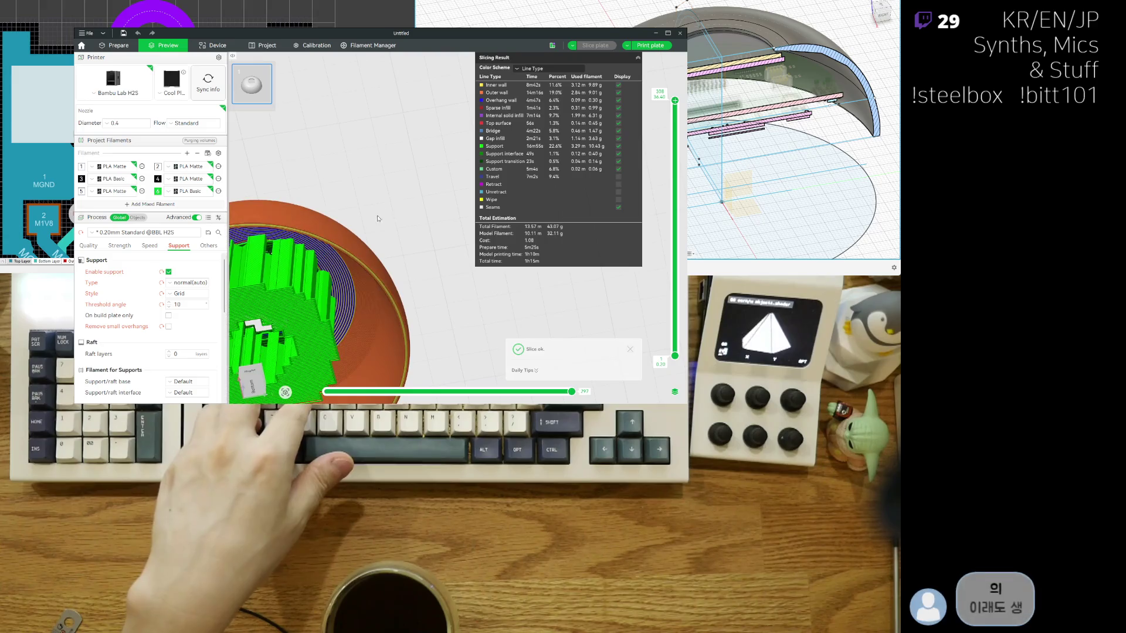
{"action": "scroll", "coordinate": [378, 218], "scroll_direction": "down", "scroll_amount": 2}
{"action": "scroll", "coordinate": [375, 207], "scroll_direction": "down", "scroll_amount": 2}
{"action": "scroll", "coordinate": [371, 188], "scroll_direction": "down", "scroll_amount": 2}
{"action": "scroll", "coordinate": [367, 174], "scroll_direction": "down", "scroll_amount": 2}
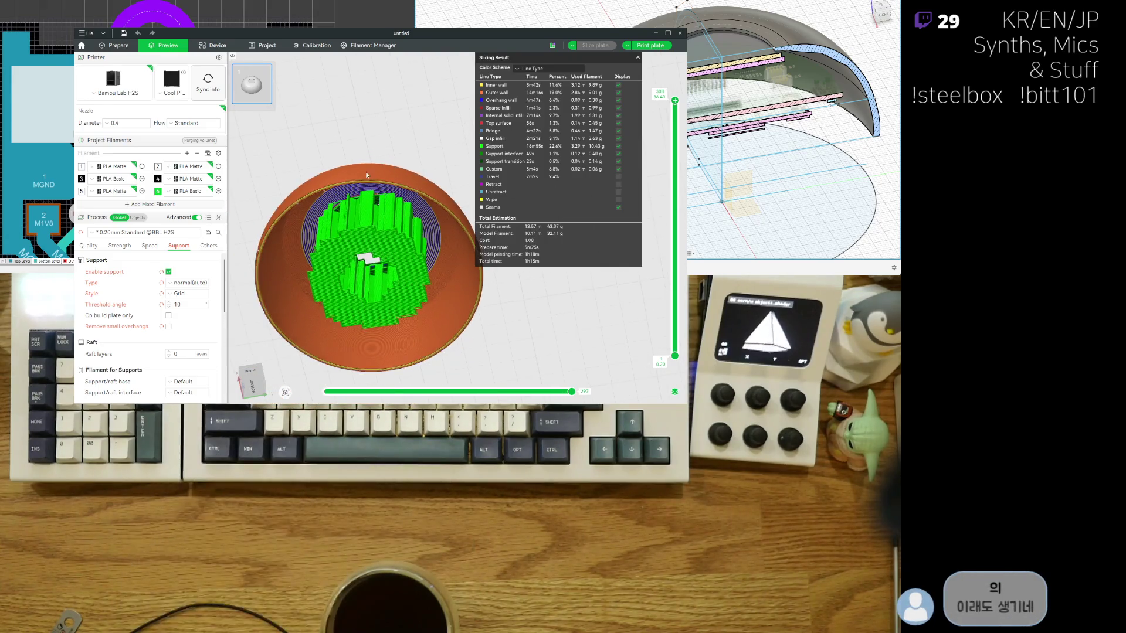
{"action": "left_click_drag", "start_coordinate": [366, 174], "coordinate": [378, 197]}
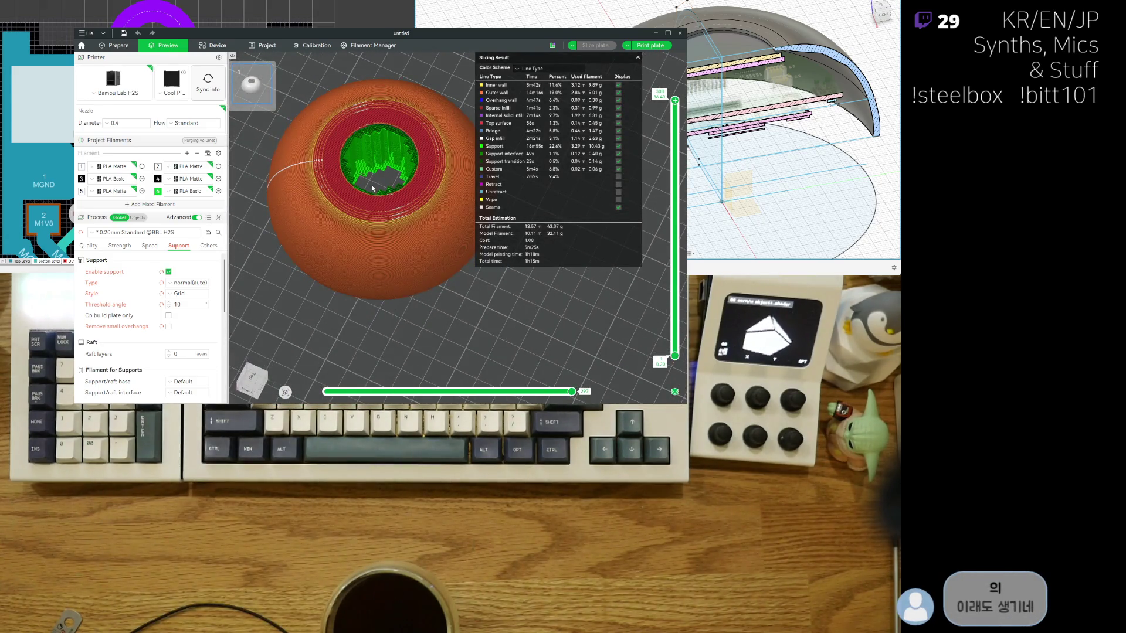
{"action": "scroll", "coordinate": [372, 187], "scroll_direction": "up", "scroll_amount": 3}
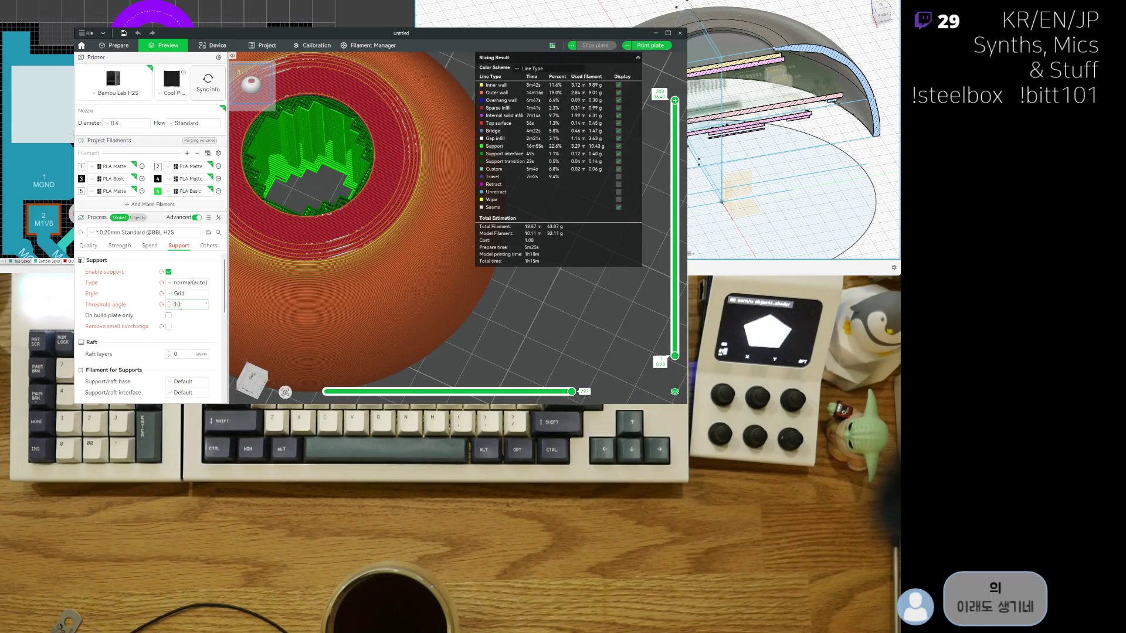
{"action": "key", "text": "BackSpace"}
{"action": "key", "text": "BackSpace"}
{"action": "type", "text": "5"}
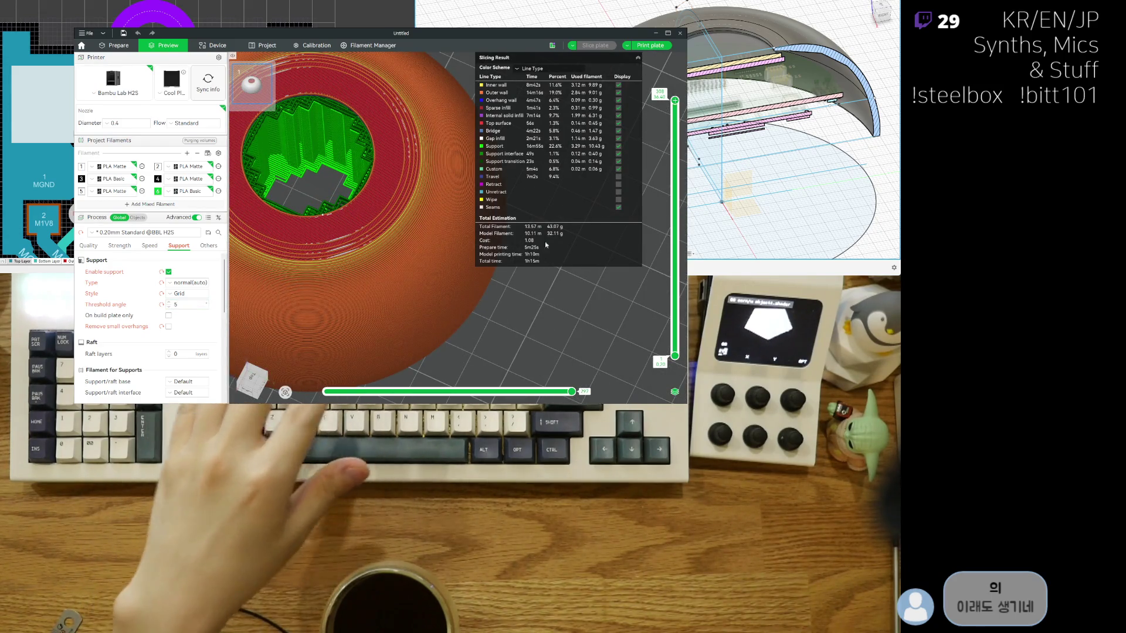
Step: Re-slice at a 5-degree threshold, view the ring at an angle and clear the value again
{"action": "key", "text": "Return"}
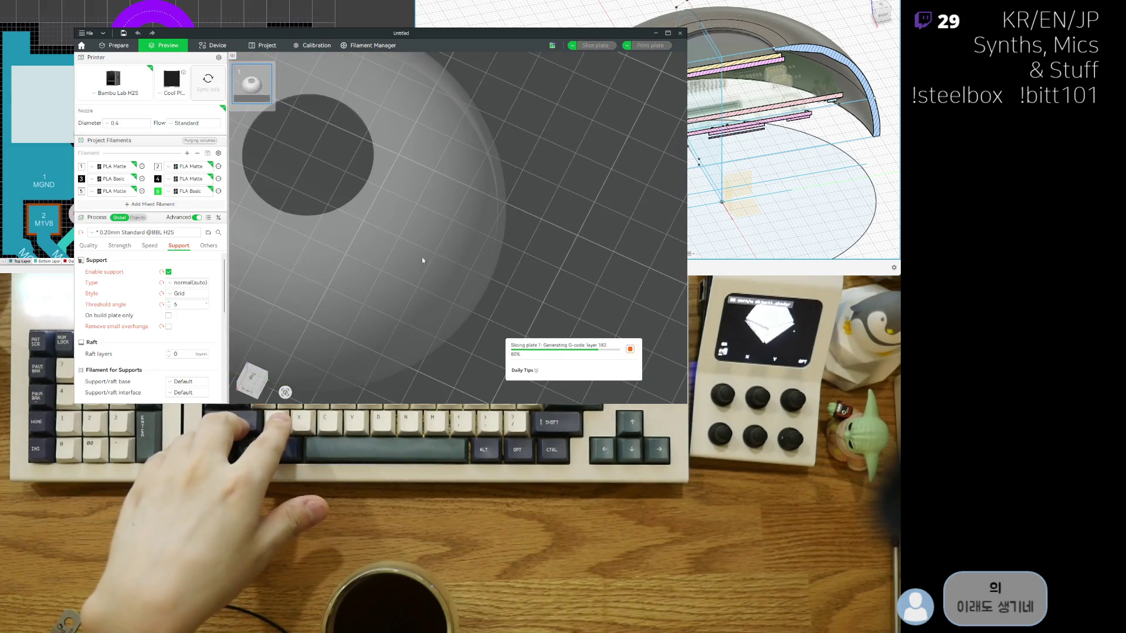
{"action": "scroll", "coordinate": [449, 247], "scroll_direction": "down", "scroll_amount": 3}
{"action": "scroll", "coordinate": [468, 237], "scroll_direction": "down", "scroll_amount": 2}
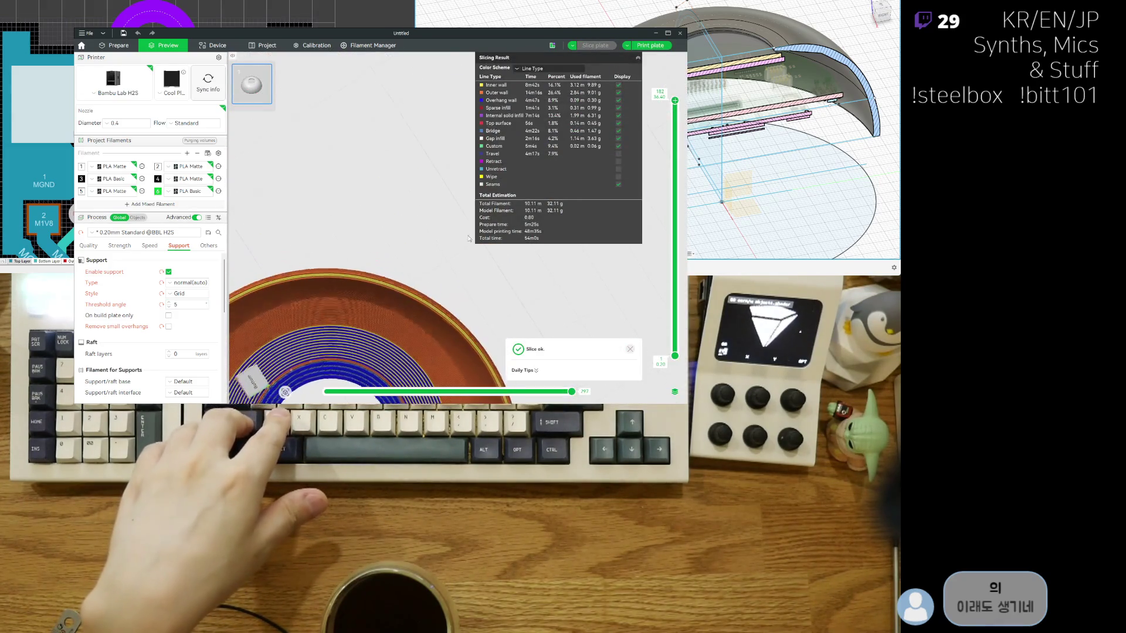
{"action": "scroll", "coordinate": [469, 237], "scroll_direction": "up", "scroll_amount": 2}
{"action": "scroll", "coordinate": [441, 240], "scroll_direction": "up", "scroll_amount": 2}
{"action": "scroll", "coordinate": [404, 241], "scroll_direction": "up", "scroll_amount": 2}
{"action": "scroll", "coordinate": [357, 242], "scroll_direction": "up", "scroll_amount": 2}
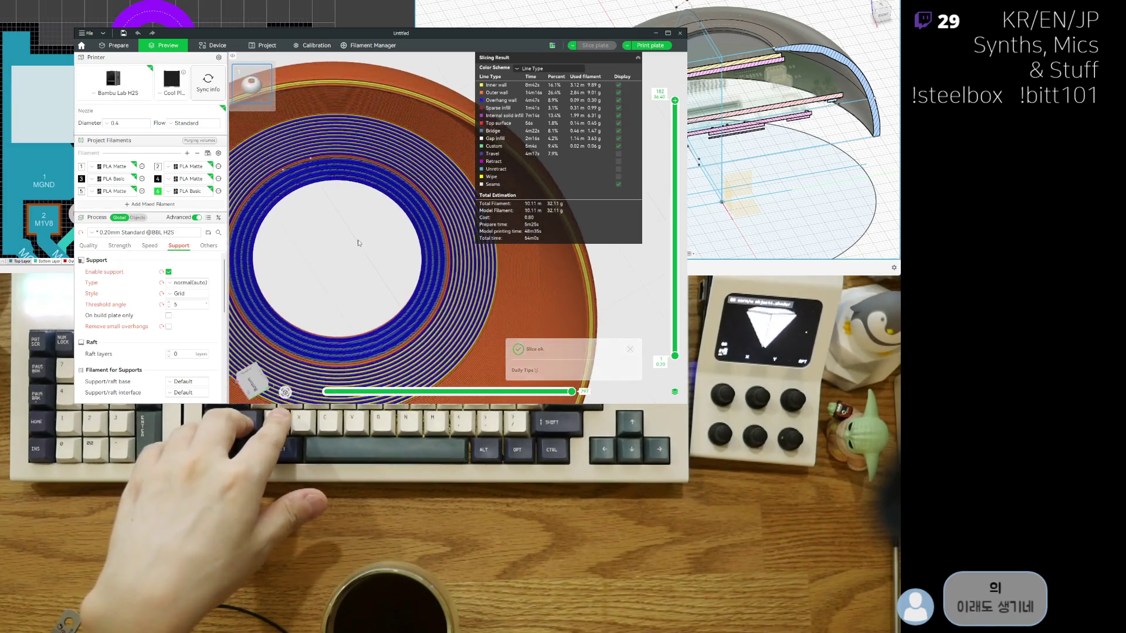
{"action": "mouse_move", "coordinate": [358, 243]}
{"action": "left_mouse_down"}
{"action": "mouse_move", "coordinate": [385, 190]}
{"action": "mouse_move", "coordinate": [333, 224]}
{"action": "left_mouse_up"}
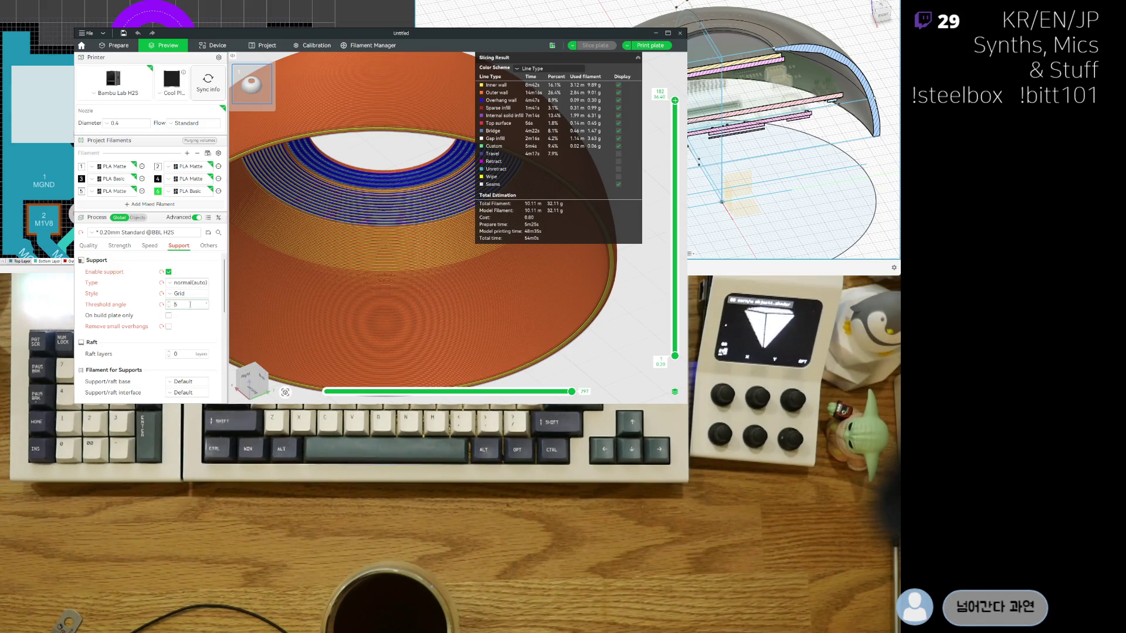
{"action": "key", "text": "BackSpace"}
{"action": "type", "text": "7"}
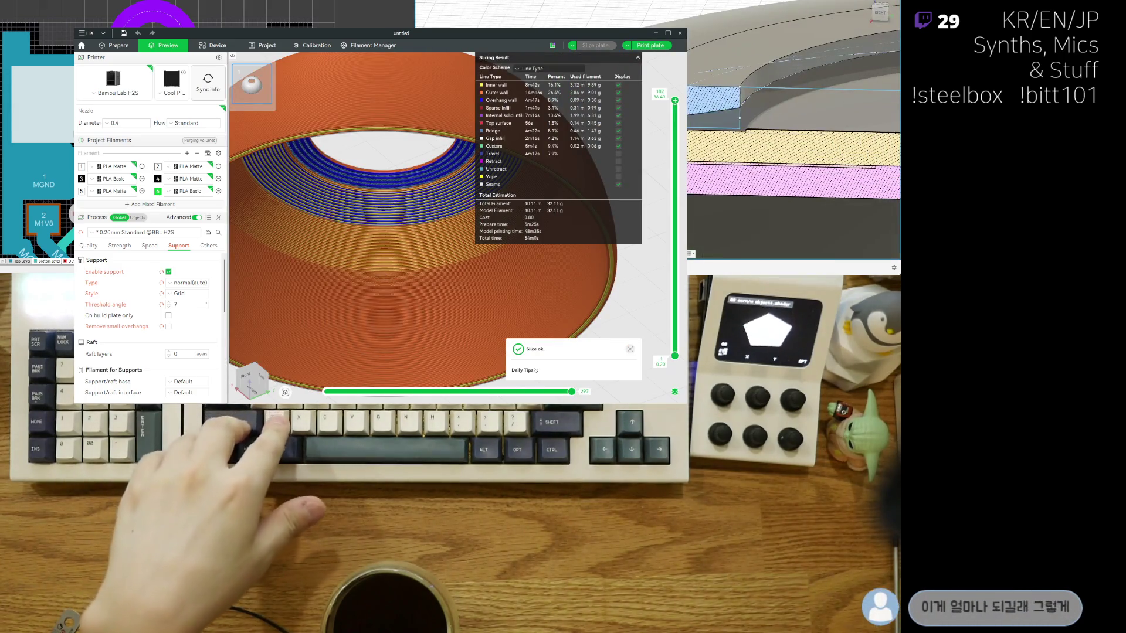
Step: Set the support threshold angle to 9 degrees, reset the view and re-slice the plate
{"action": "middle_click_drag", "start_coordinate": [694, 167], "coordinate": [691, 129]}
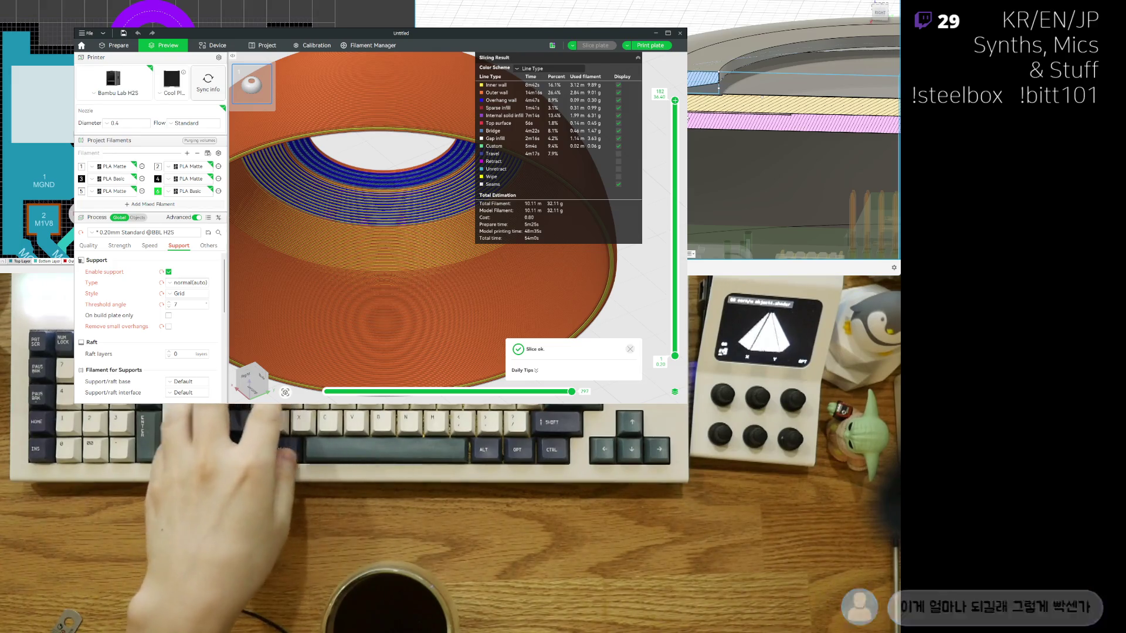
{"action": "left_click_drag", "start_coordinate": [395, 194], "coordinate": [388, 217]}
{"action": "key", "text": "0"}
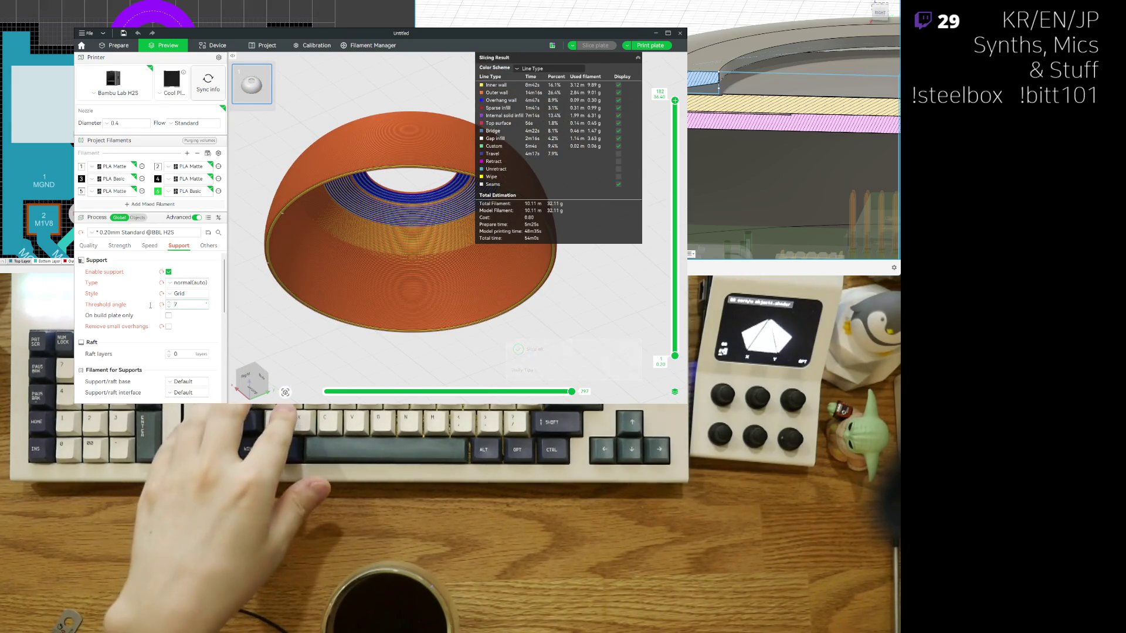
{"action": "type", "text": "9"}
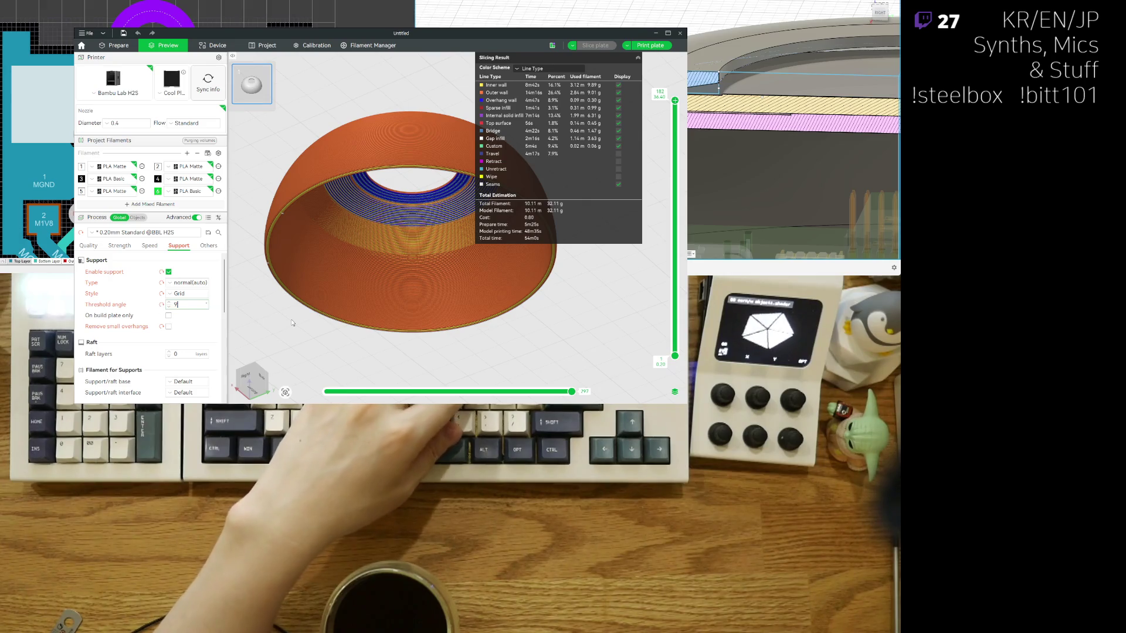
{"action": "key", "text": "Return"}
{"action": "left_click", "coordinate": [587, 48]}
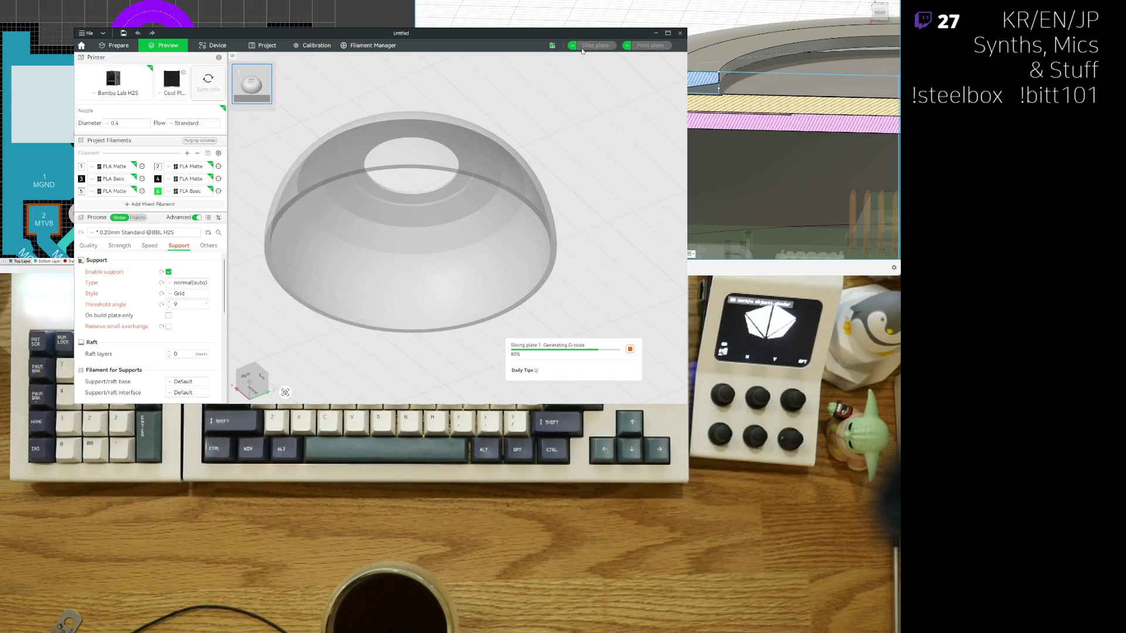
Step: Orbit the finished 9-degree slice to view the green support walls from above and the side
{"action": "mouse_move", "coordinate": [378, 283]}
{"action": "left_mouse_down"}
{"action": "mouse_move", "coordinate": [352, 212]}
{"action": "mouse_move", "coordinate": [384, 171]}
{"action": "left_mouse_up"}
{"action": "scroll", "coordinate": [350, 208], "scroll_direction": "up", "scroll_amount": 5}
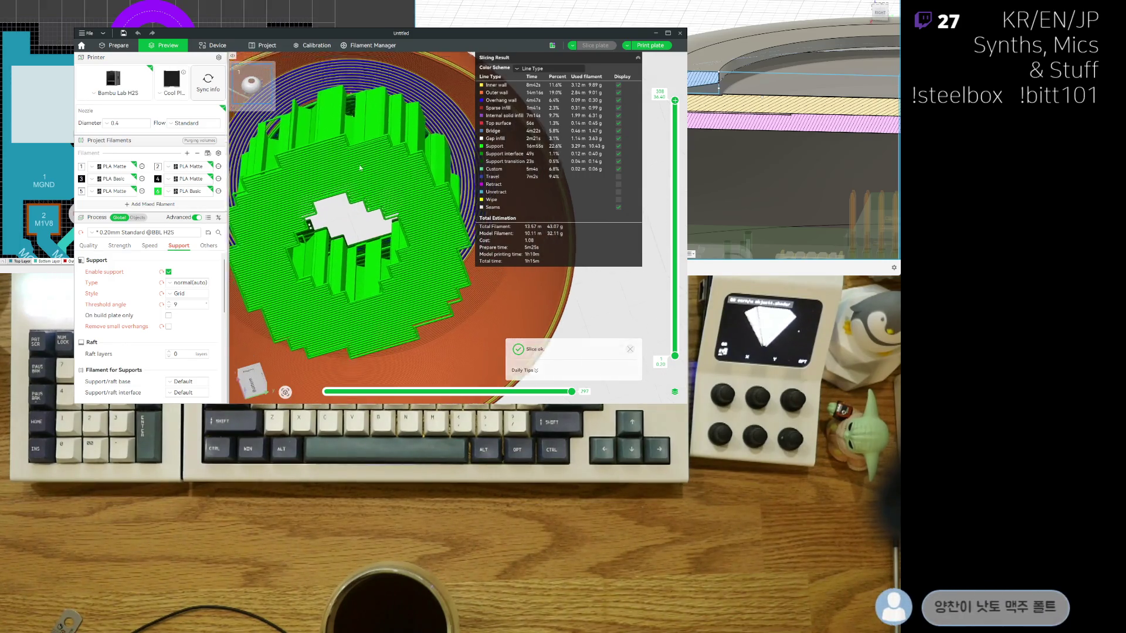
{"action": "scroll", "coordinate": [384, 172], "scroll_direction": "down", "scroll_amount": 5}
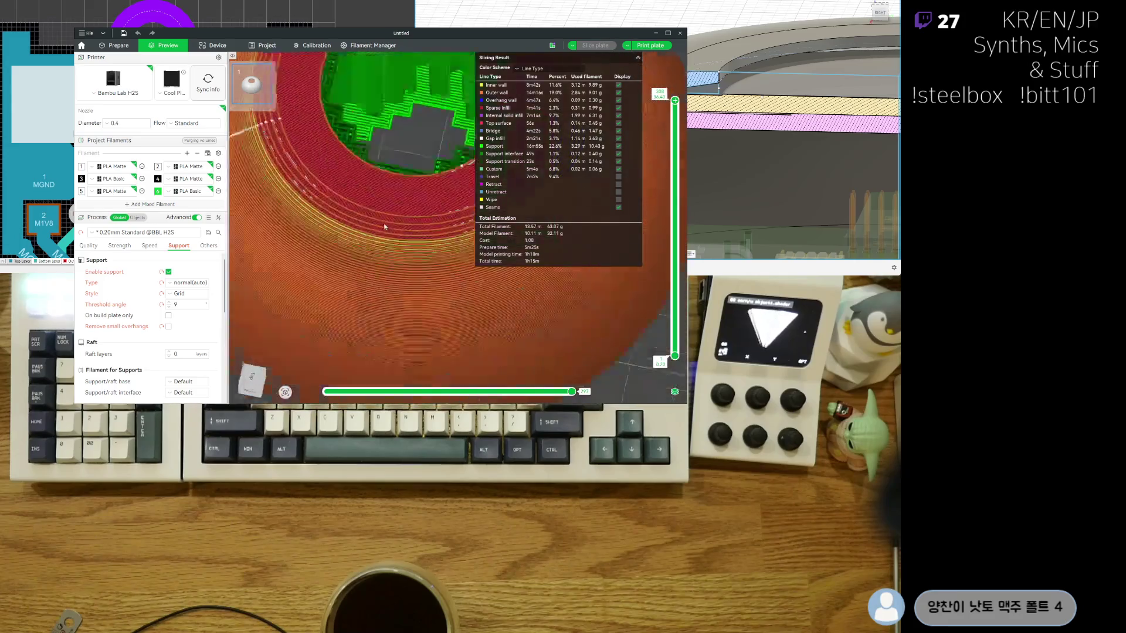
{"action": "scroll", "coordinate": [382, 226], "scroll_direction": "up", "scroll_amount": 5}
{"action": "mouse_move", "coordinate": [372, 152]}
{"action": "left_mouse_down"}
{"action": "mouse_move", "coordinate": [359, 298]}
{"action": "mouse_move", "coordinate": [377, 251]}
{"action": "mouse_move", "coordinate": [350, 154]}
{"action": "mouse_move", "coordinate": [366, 199]}
{"action": "left_mouse_up"}
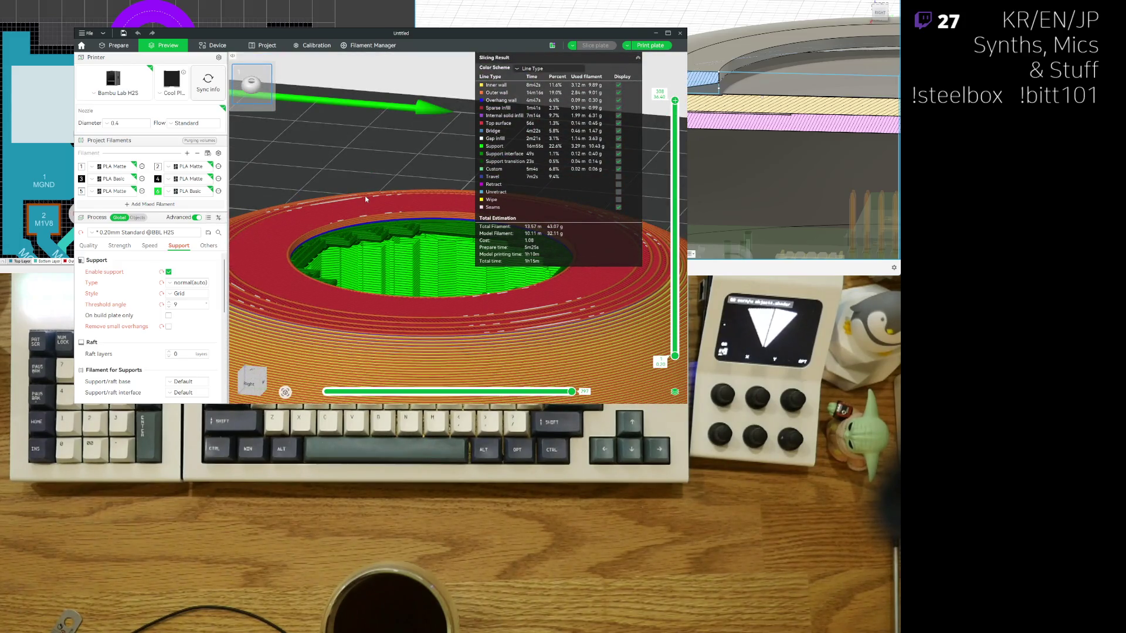
{"action": "left_click_drag", "start_coordinate": [364, 198], "coordinate": [404, 236]}
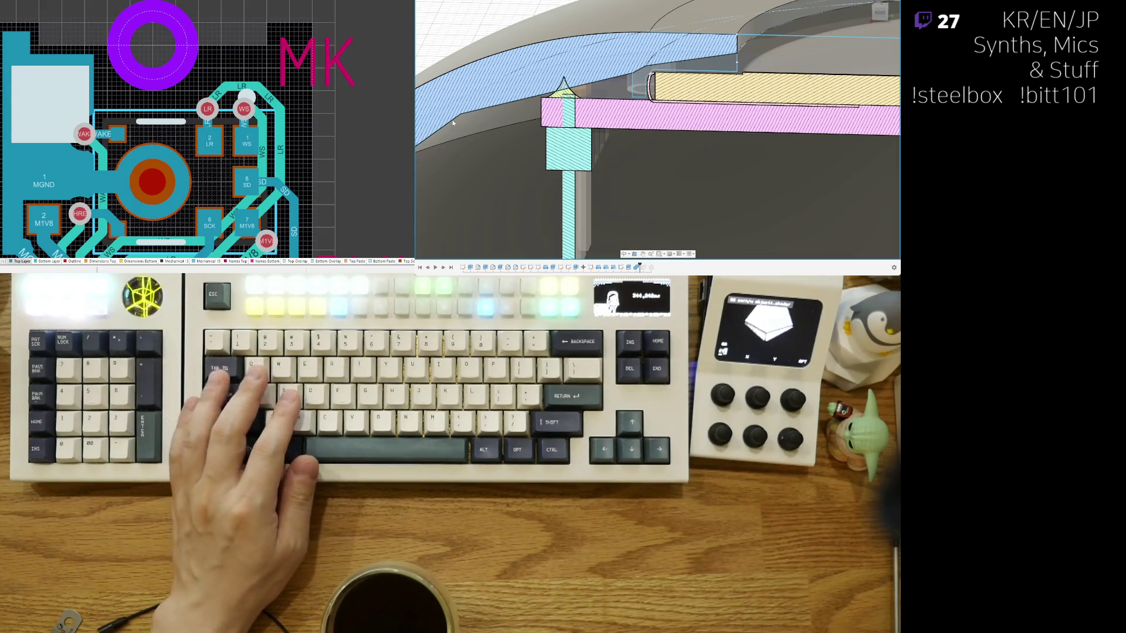
Step: Select and deselect the sectioned dome body to bring up its flat side cross-section
{"action": "left_click", "coordinate": [461, 142]}
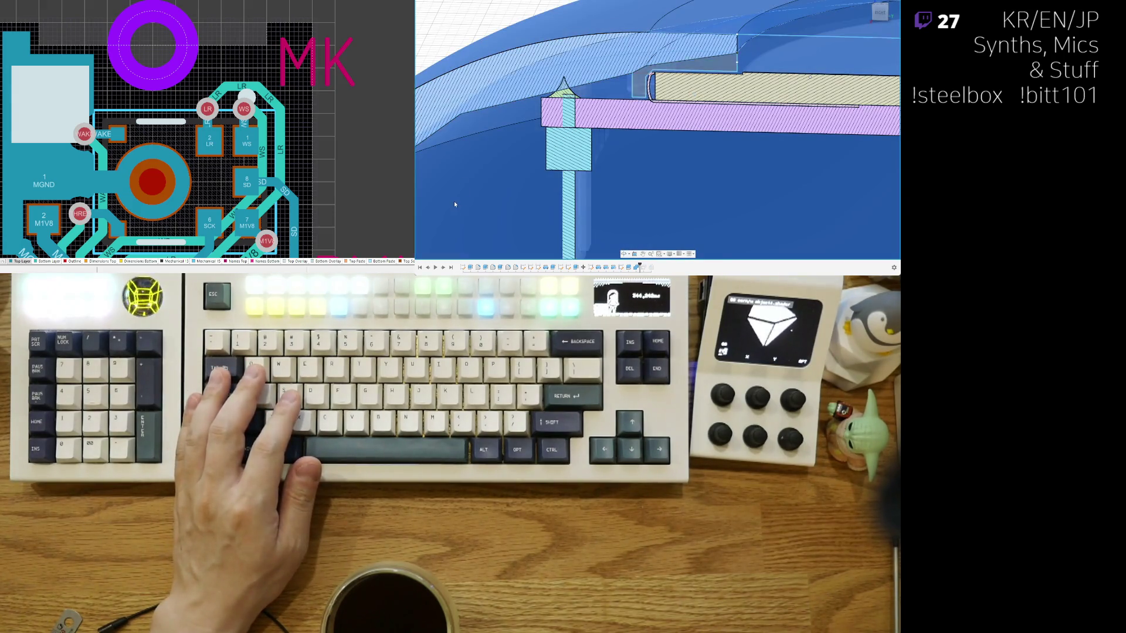
{"action": "left_click", "coordinate": [454, 201]}
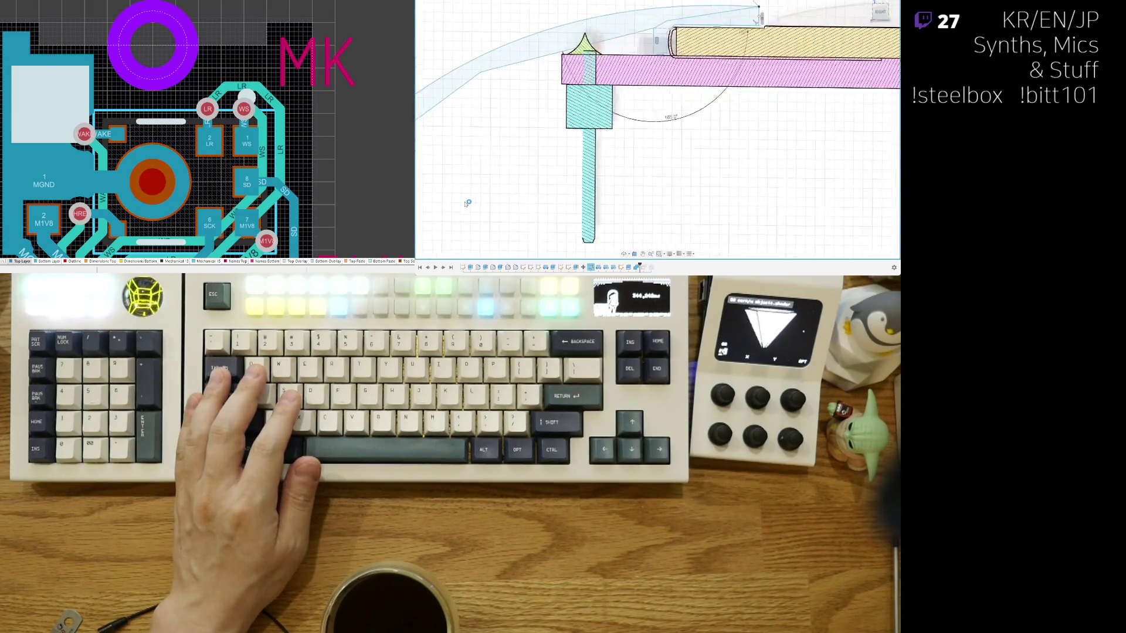
{"action": "scroll", "coordinate": [466, 202], "scroll_direction": "up", "scroll_amount": 2}
{"action": "scroll", "coordinate": [656, 146], "scroll_direction": "up", "scroll_amount": 2}
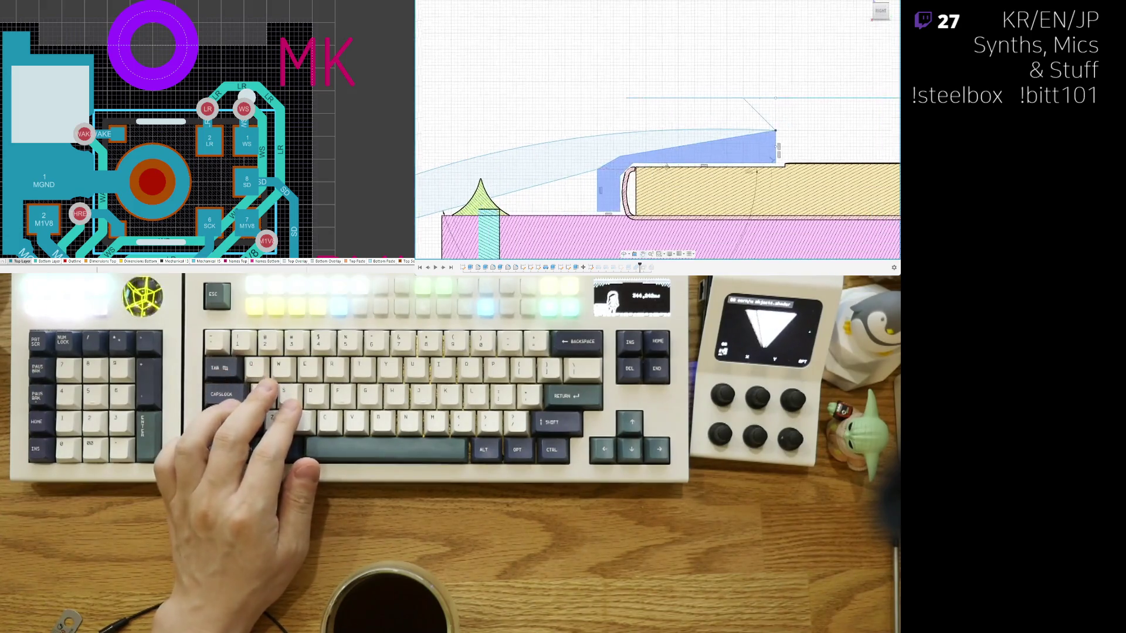
Step: Pan around the dome's profile sketch near the arc endpoint and inner overhang
{"action": "middle_click_drag", "start_coordinate": [807, 118], "coordinate": [705, 155]}
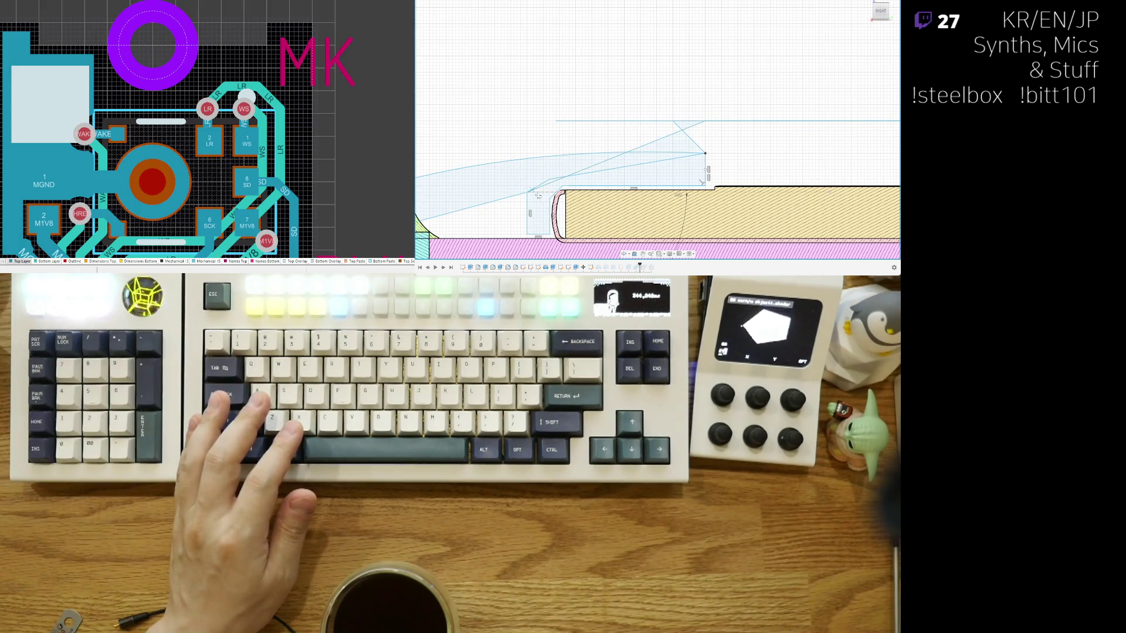
{"action": "scroll", "coordinate": [701, 135], "scroll_direction": "up", "scroll_amount": 2}
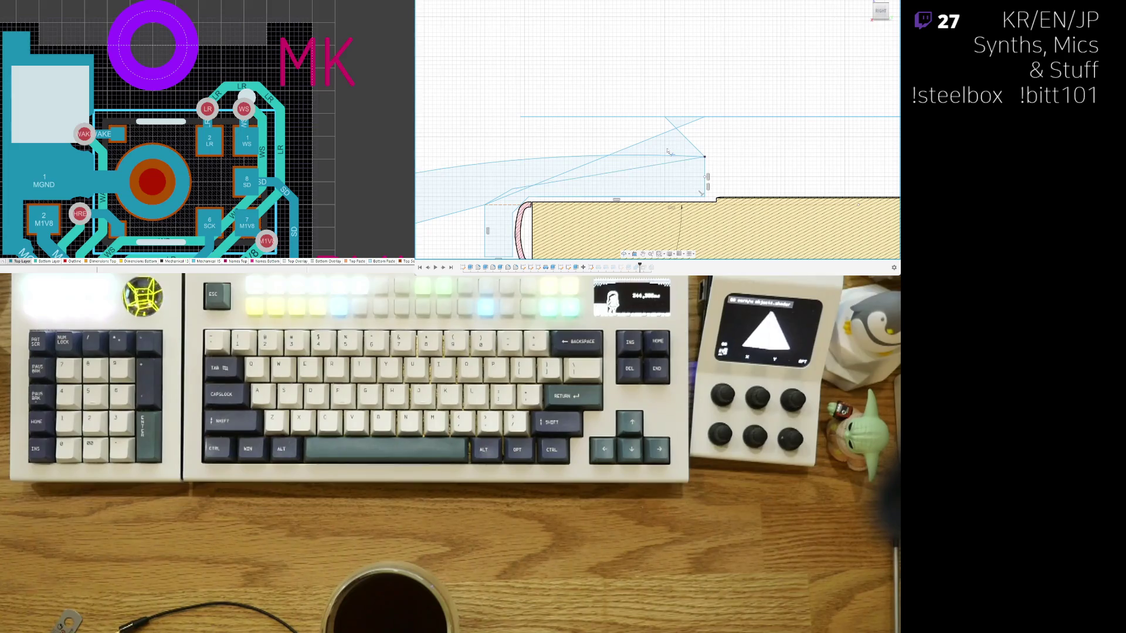
{"action": "middle_click_drag", "start_coordinate": [628, 189], "coordinate": [725, 141]}
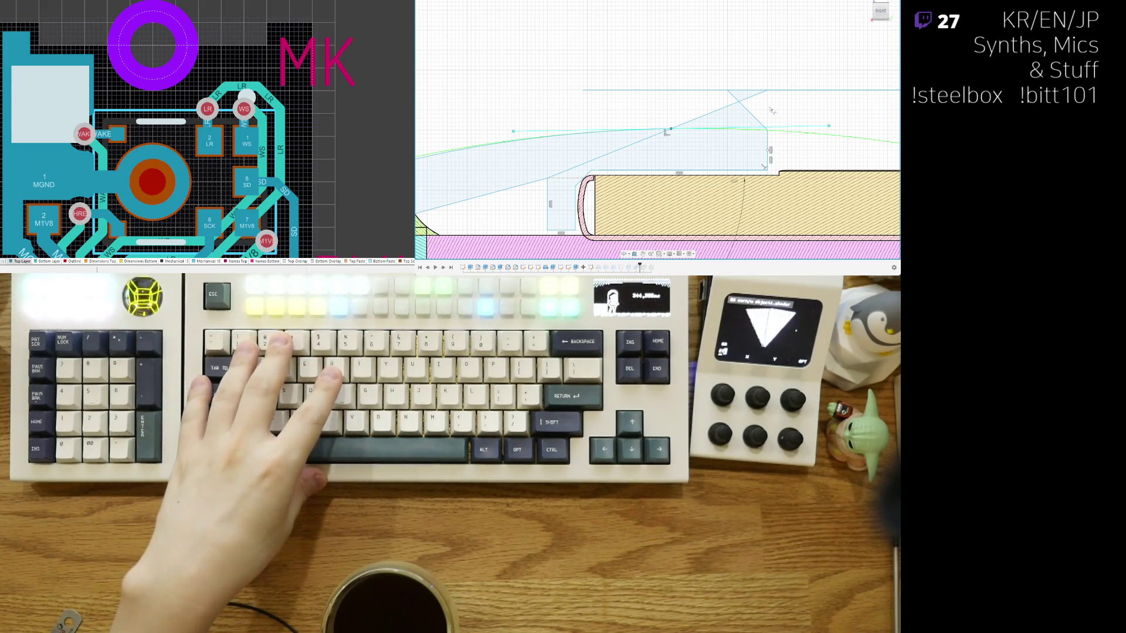
{"action": "middle_click_drag", "start_coordinate": [770, 110], "coordinate": [684, 120]}
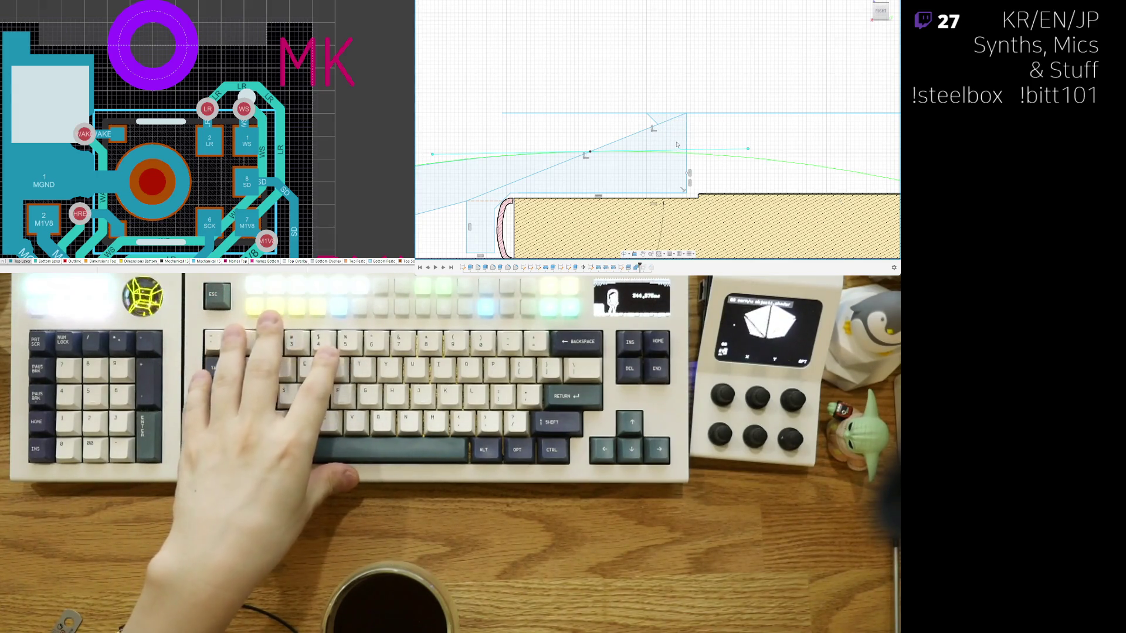
Step: Leave the sketch to see the shaded bodies, then reopen the dome's profile sketch for editing
{"action": "key", "text": "ctrl+z"}
{"action": "mouse_move", "coordinate": [713, 145]}
{"action": "middle_mouse_down", "text": "shift"}
{"action": "mouse_move", "coordinate": [714, 174]}
{"action": "mouse_move", "coordinate": [667, 111]}
{"action": "middle_mouse_up", "text": "shift"}
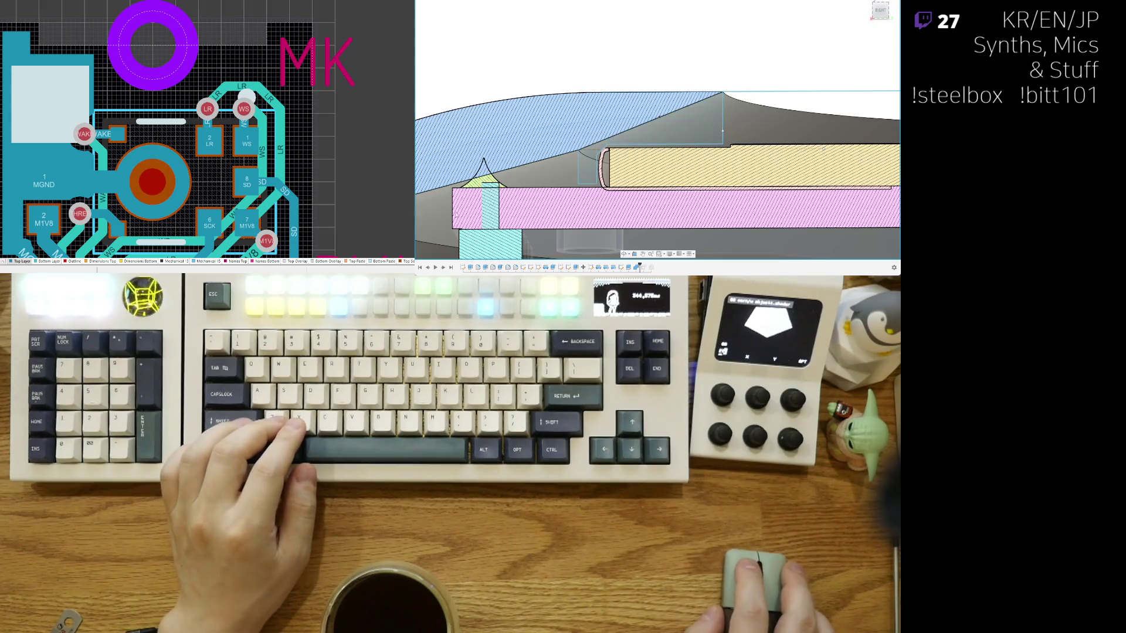
{"action": "double_click", "coordinate": [658, 116]}
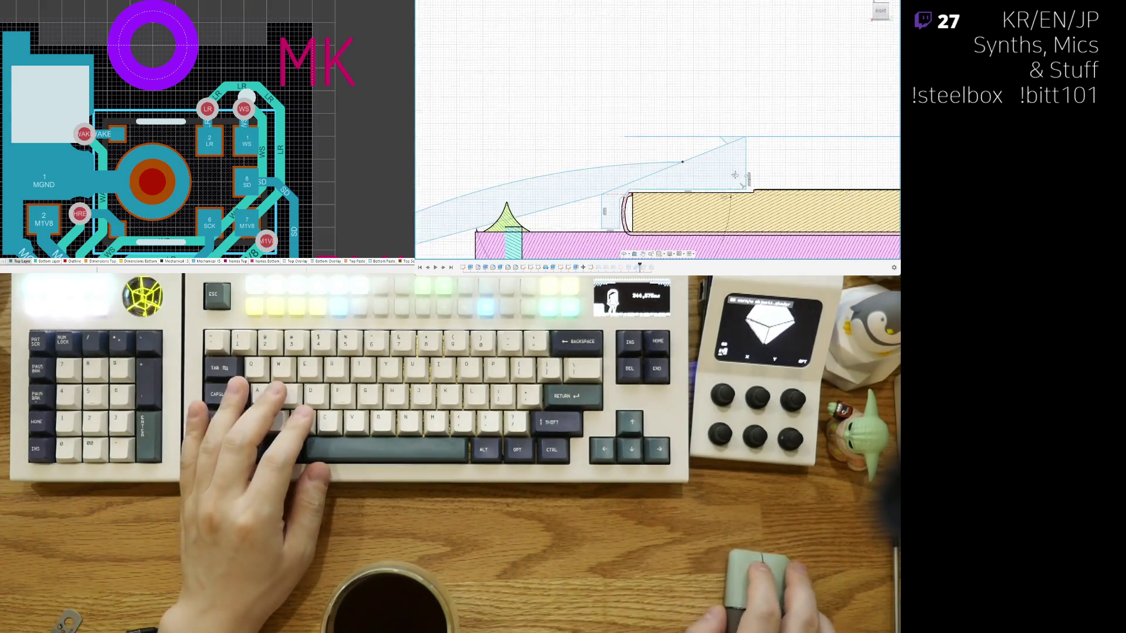
Step: Start an arc at the inner overhang to redraw it as an angled triangular edge
{"action": "key", "text": "c"}
{"action": "left_click", "coordinate": [701, 184]}
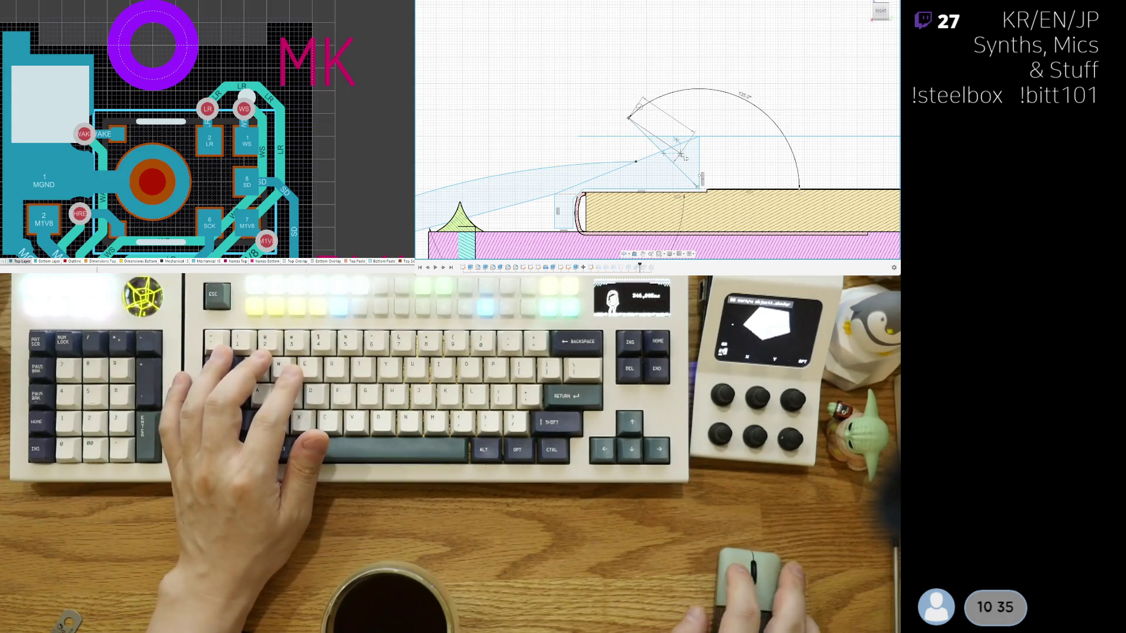
{"action": "scroll", "coordinate": [673, 146], "scroll_direction": "up", "scroll_amount": 3}
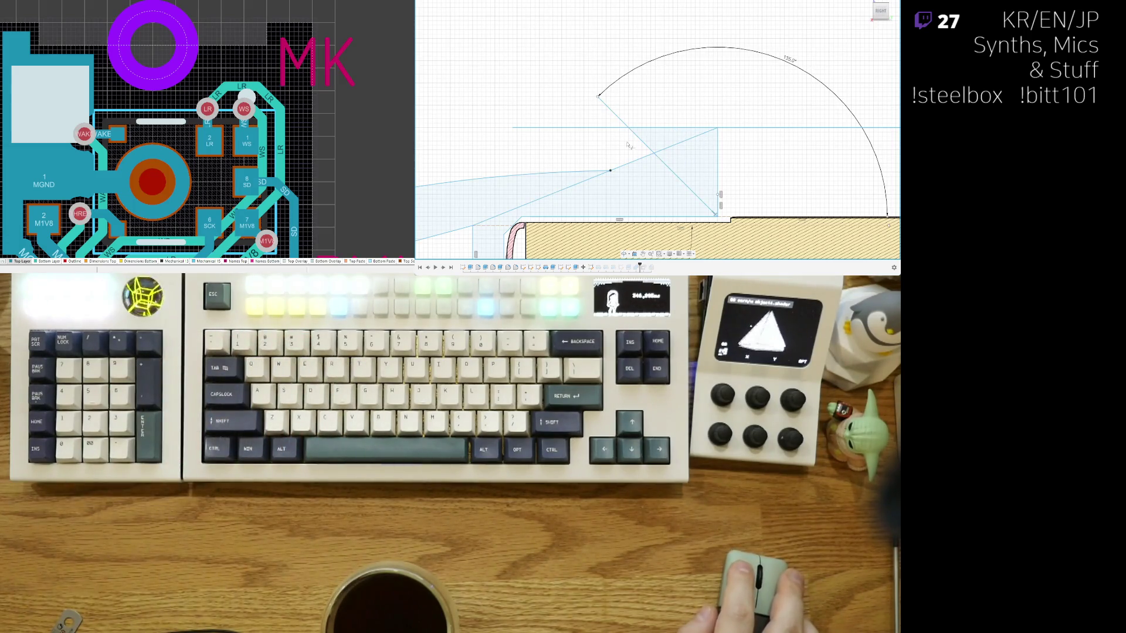
{"action": "middle_click_drag", "start_coordinate": [628, 145], "coordinate": [683, 103]}
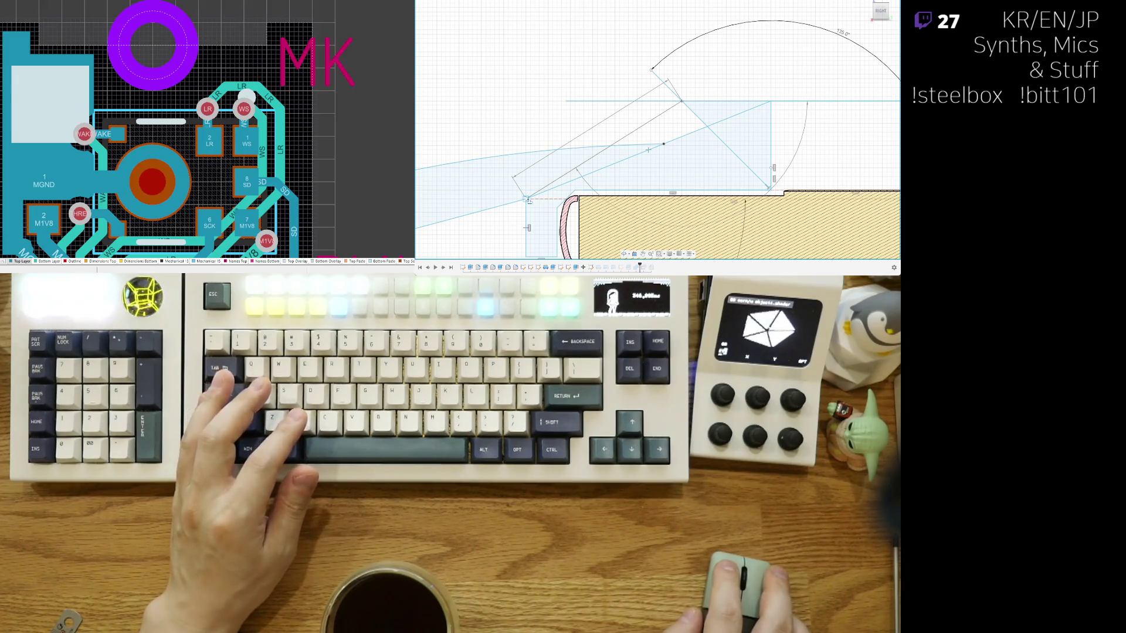
{"action": "scroll", "coordinate": [658, 141], "scroll_direction": "down", "scroll_amount": 3}
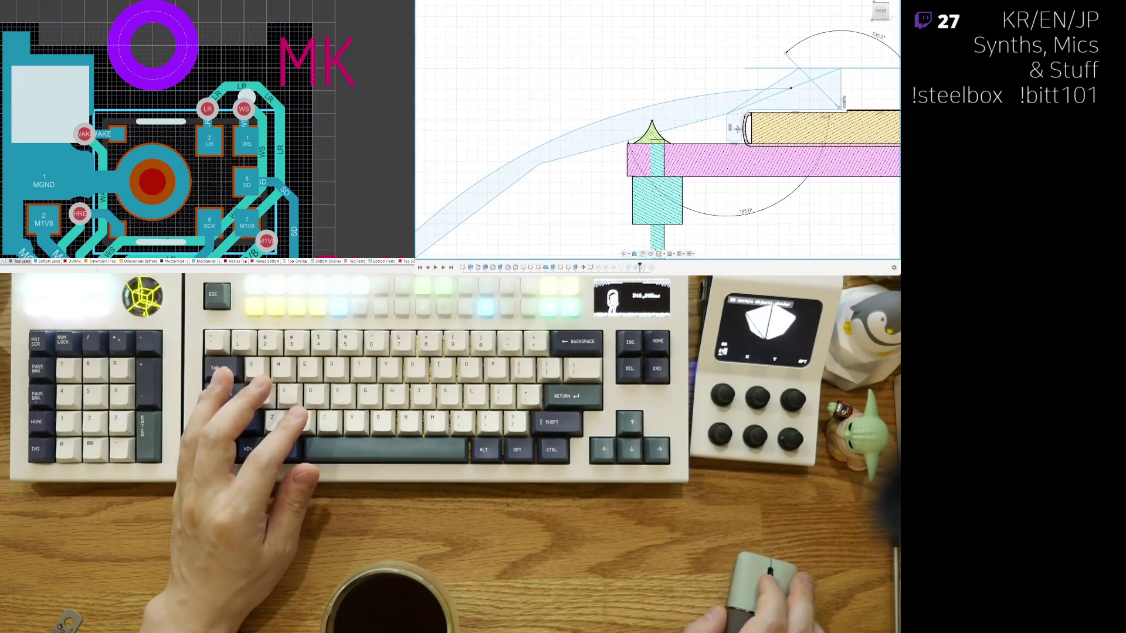
{"action": "scroll", "coordinate": [706, 134], "scroll_direction": "up", "scroll_amount": 3}
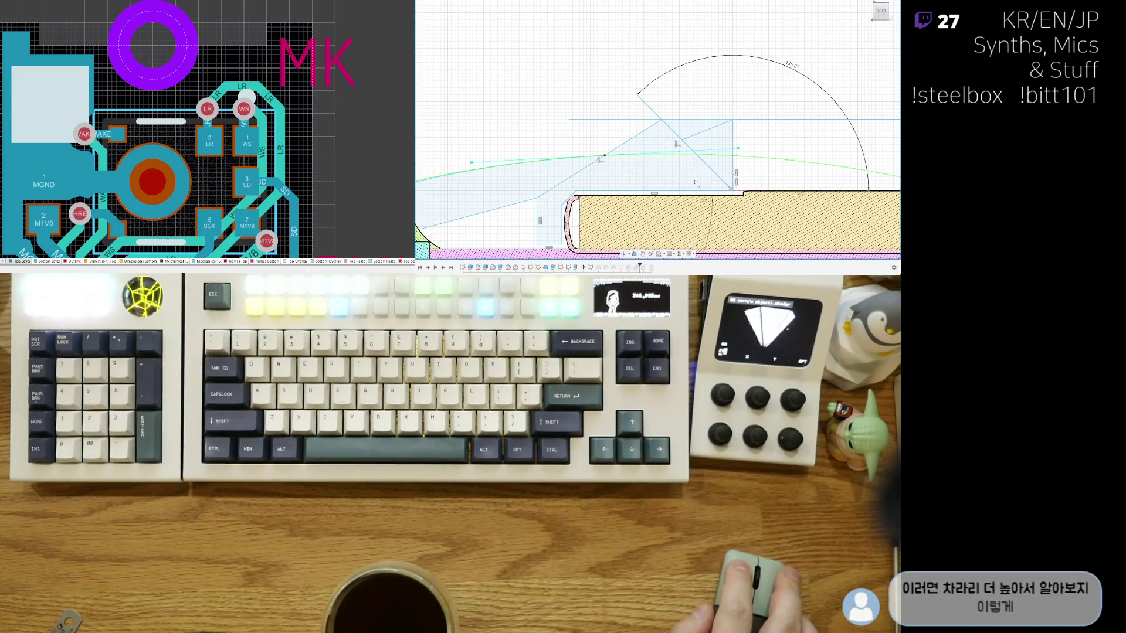
{"action": "scroll", "coordinate": [668, 163], "scroll_direction": "up", "scroll_amount": 2}
{"action": "scroll", "coordinate": [677, 180], "scroll_direction": "up", "scroll_amount": 1}
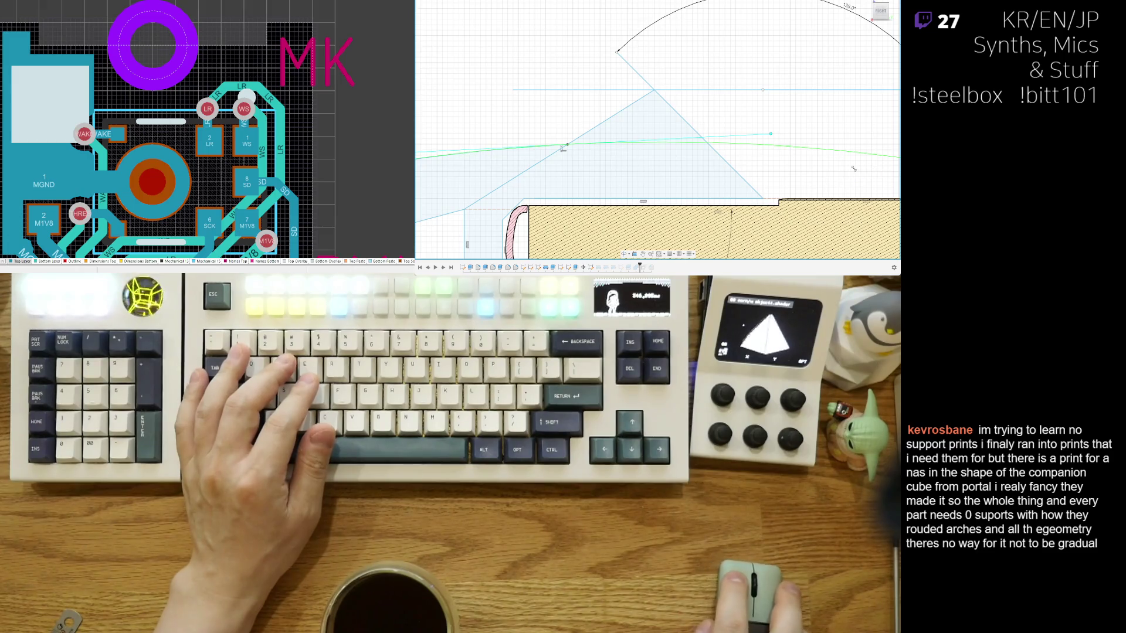
{"action": "scroll", "coordinate": [703, 143], "scroll_direction": "down", "scroll_amount": 2}
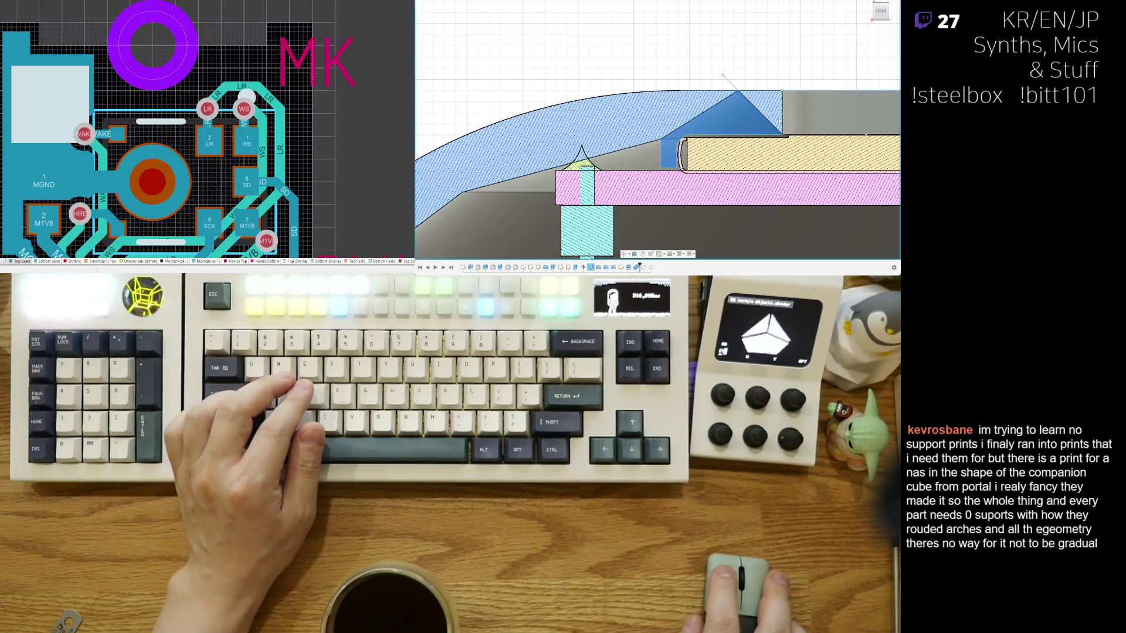
{"action": "scroll", "coordinate": [744, 136], "scroll_direction": "up", "scroll_amount": 2}
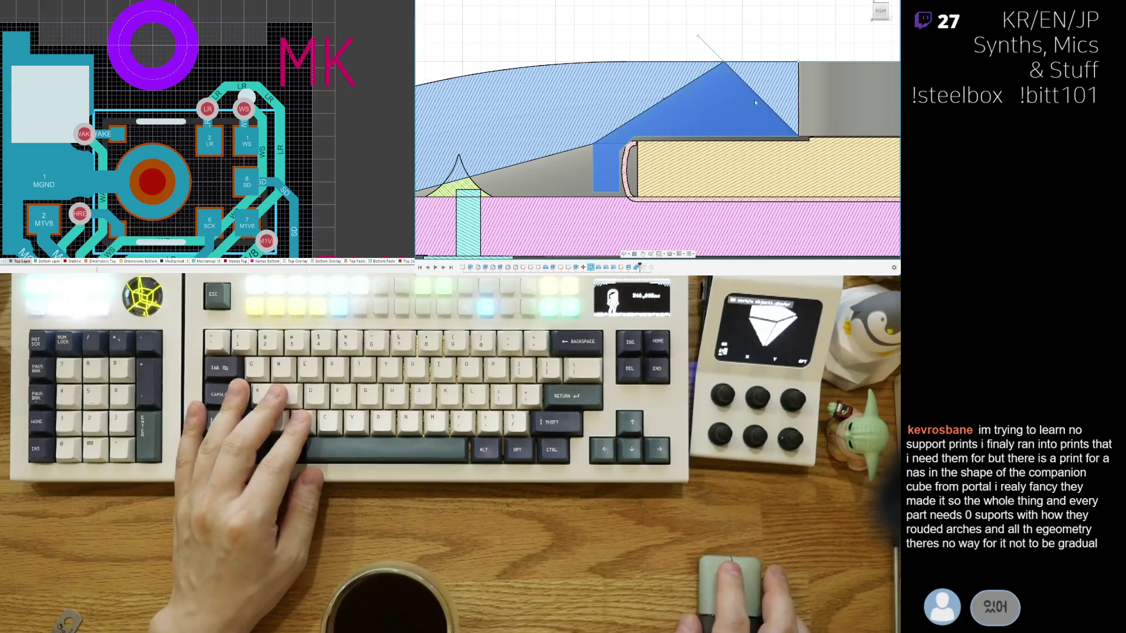
Step: Reopen the earlier extrude, adjust its extent and commit the solid beneath the inner lip
{"action": "middle_click_drag", "start_coordinate": [682, 127], "coordinate": [637, 166]}
{"action": "scroll", "coordinate": [731, 136], "scroll_direction": "up", "scroll_amount": 2}
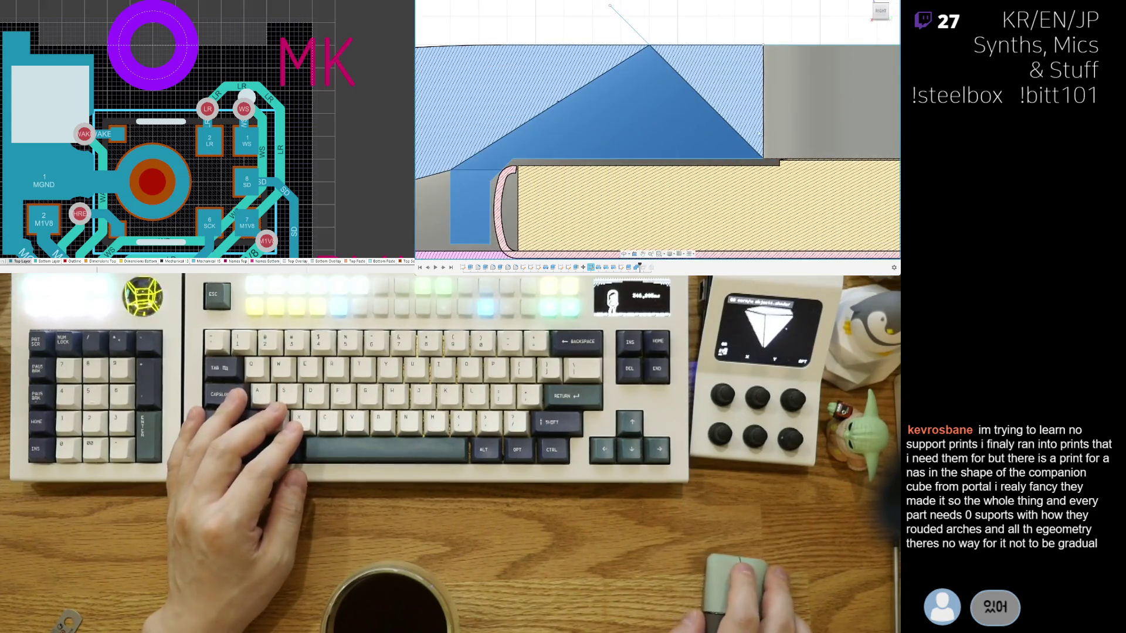
{"action": "scroll", "coordinate": [641, 51], "scroll_direction": "down", "scroll_amount": 3}
{"action": "scroll", "coordinate": [695, 79], "scroll_direction": "down", "scroll_amount": 2}
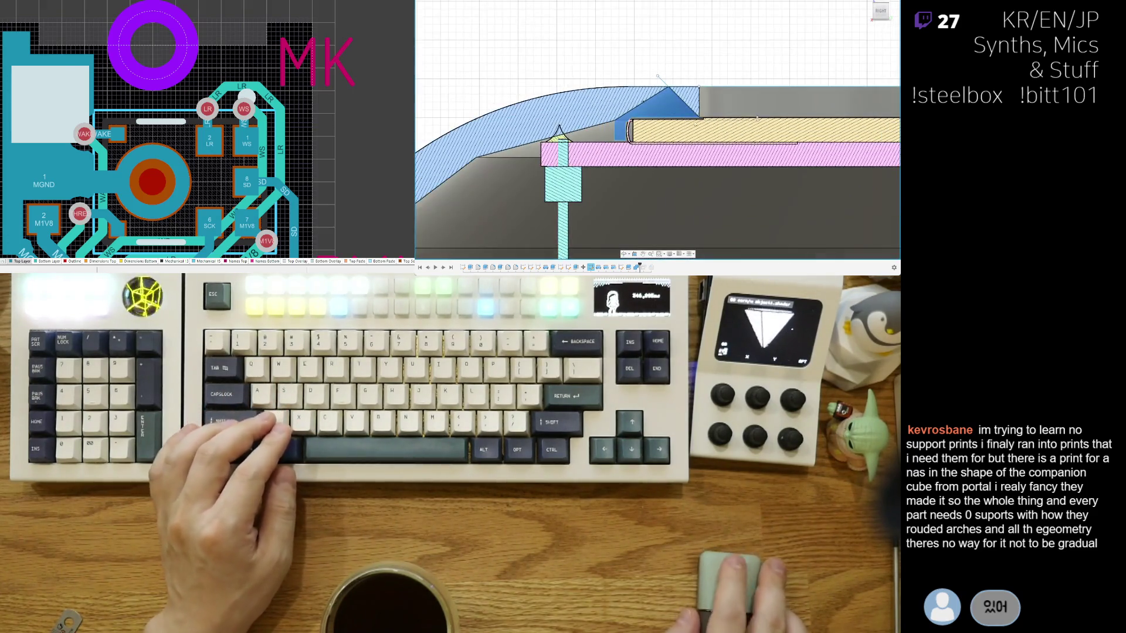
{"action": "scroll", "coordinate": [719, 92], "scroll_direction": "up", "scroll_amount": 2}
{"action": "scroll", "coordinate": [687, 107], "scroll_direction": "up", "scroll_amount": 2}
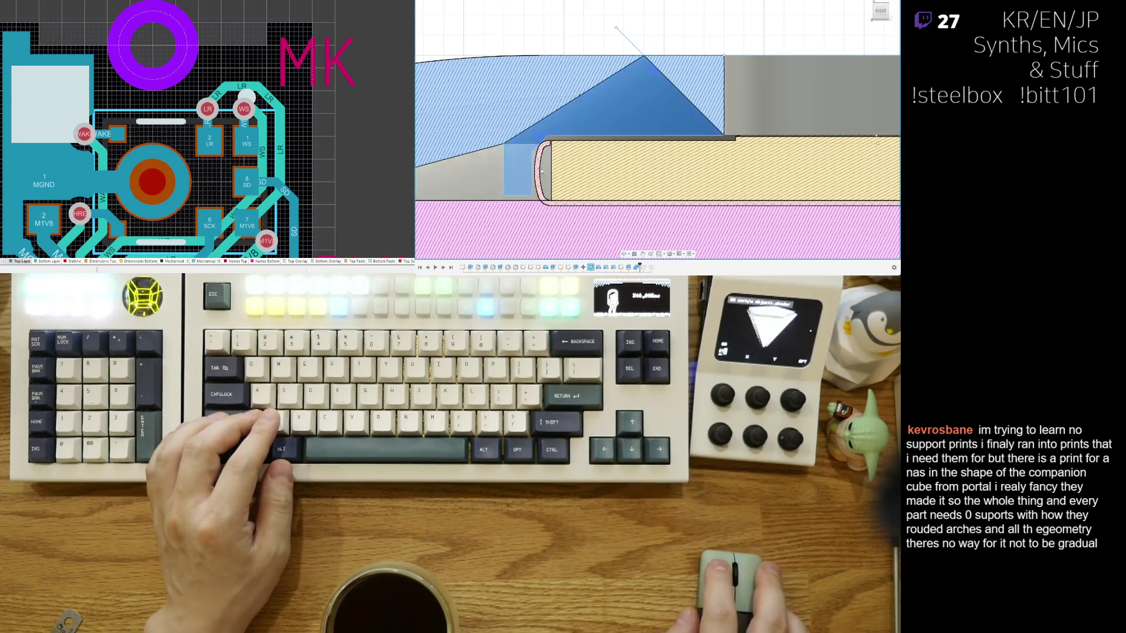
{"action": "double_click", "coordinate": [590, 267]}
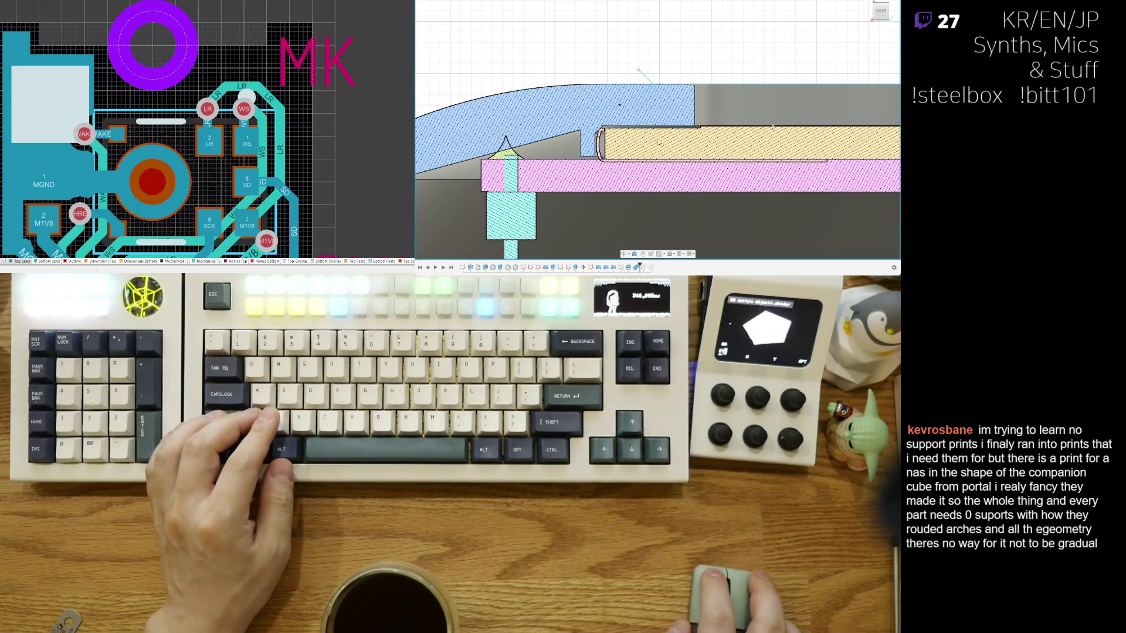
{"action": "scroll", "coordinate": [659, 142], "scroll_direction": "up", "scroll_amount": 3}
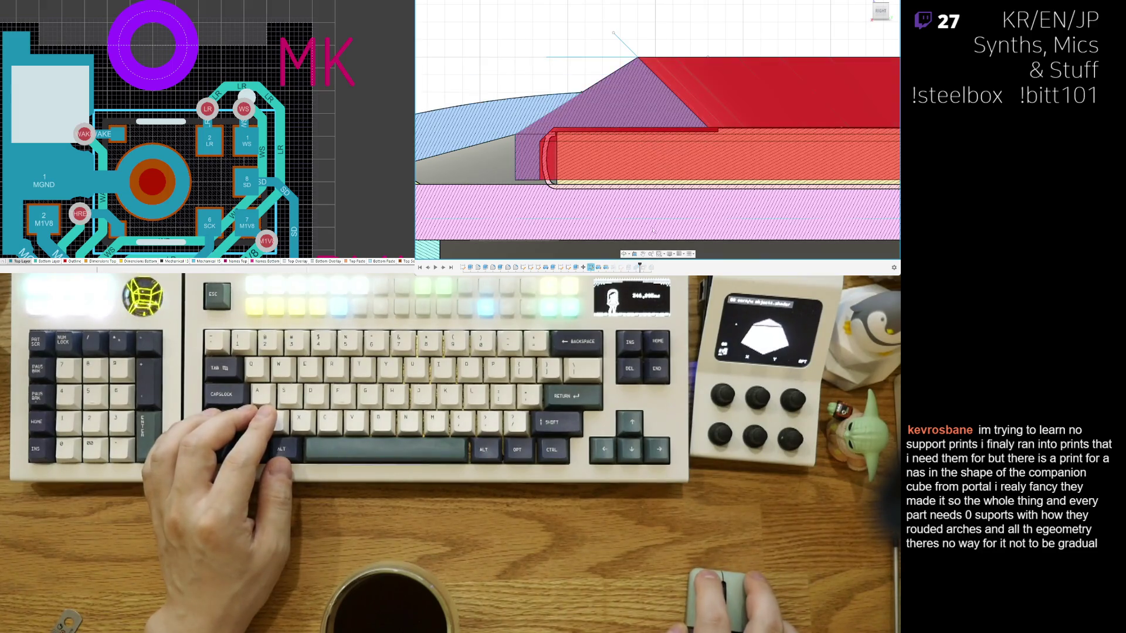
{"action": "scroll", "coordinate": [650, 105], "scroll_direction": "down", "scroll_amount": 2}
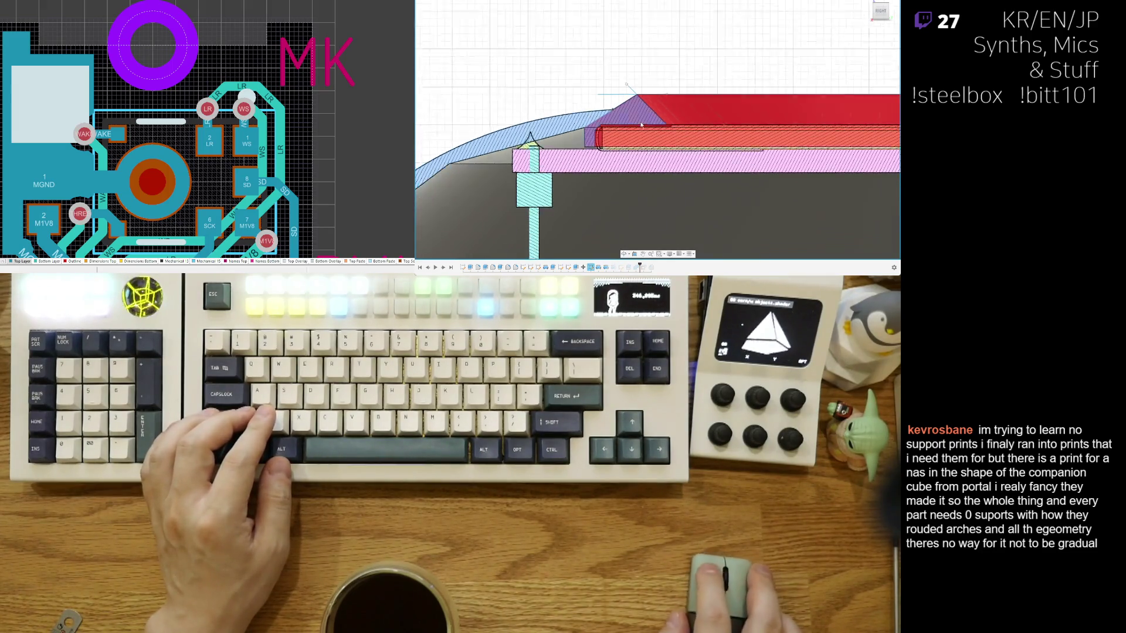
{"action": "key", "text": "Return"}
{"action": "left_click", "coordinate": [701, 127]}
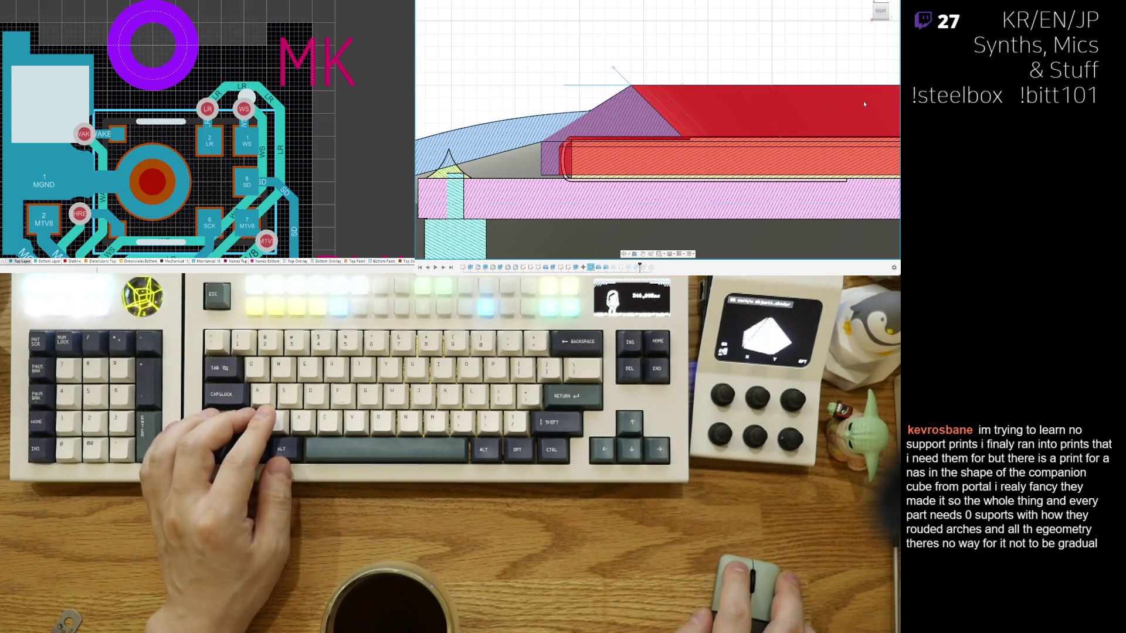
{"action": "key", "text": "Return"}
Step: View the model from above and reopen the profile sketch for editing
{"action": "mouse_move", "coordinate": [666, 134]}
{"action": "middle_mouse_down", "text": "shift"}
{"action": "mouse_move", "coordinate": [700, 170]}
{"action": "mouse_move", "coordinate": [699, 121]}
{"action": "mouse_move", "coordinate": [701, 148]}
{"action": "middle_mouse_up", "text": "shift"}
{"action": "scroll", "coordinate": [703, 146], "scroll_direction": "up", "scroll_amount": 3}
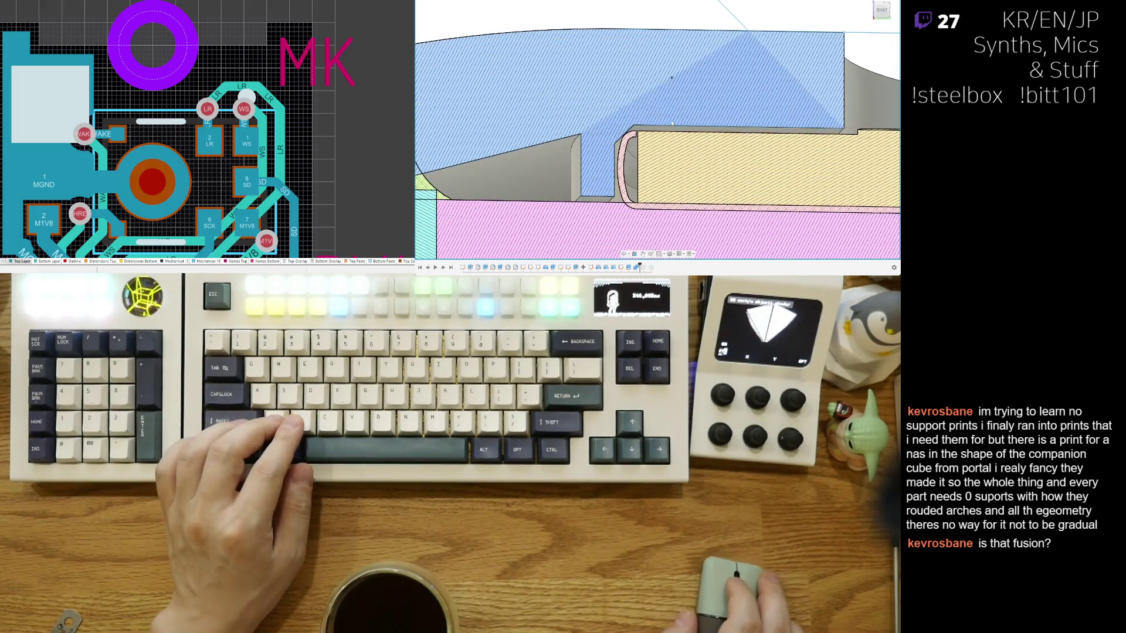
{"action": "double_click", "coordinate": [721, 143]}
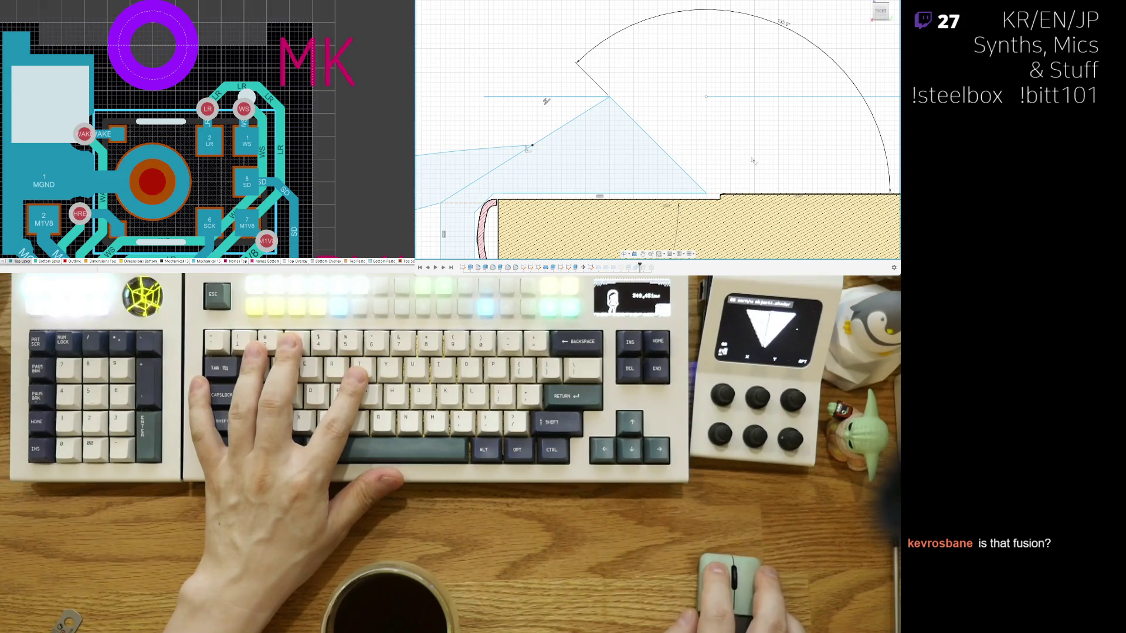
{"action": "key", "text": "ctrl+z"}
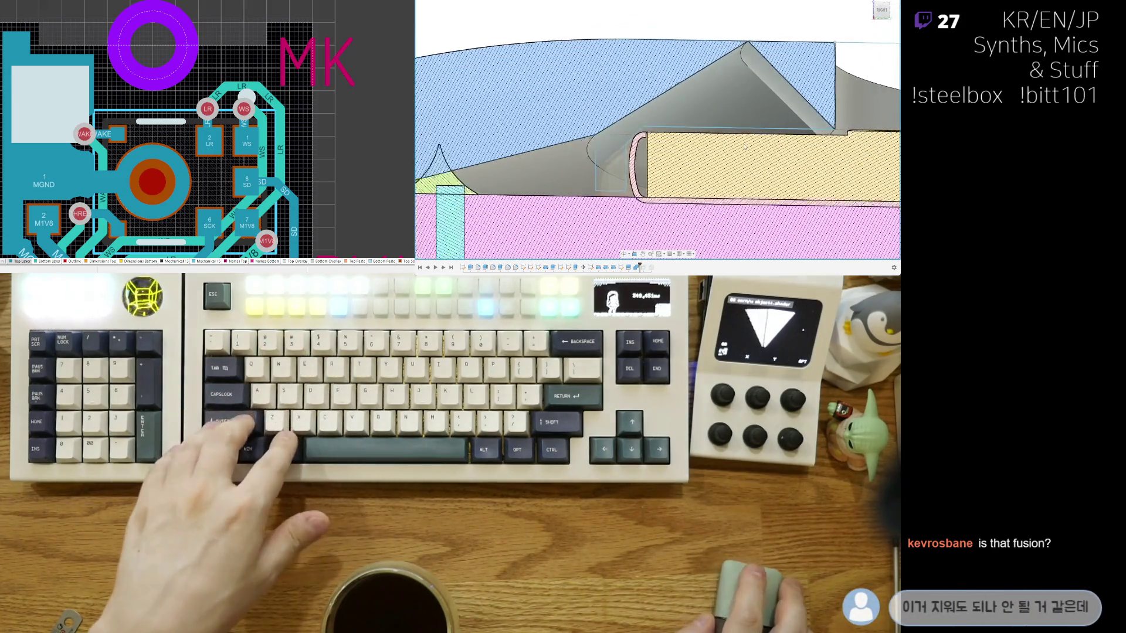
{"action": "middle_click_drag", "start_coordinate": [745, 148], "coordinate": [758, 141], "text": "shift"}
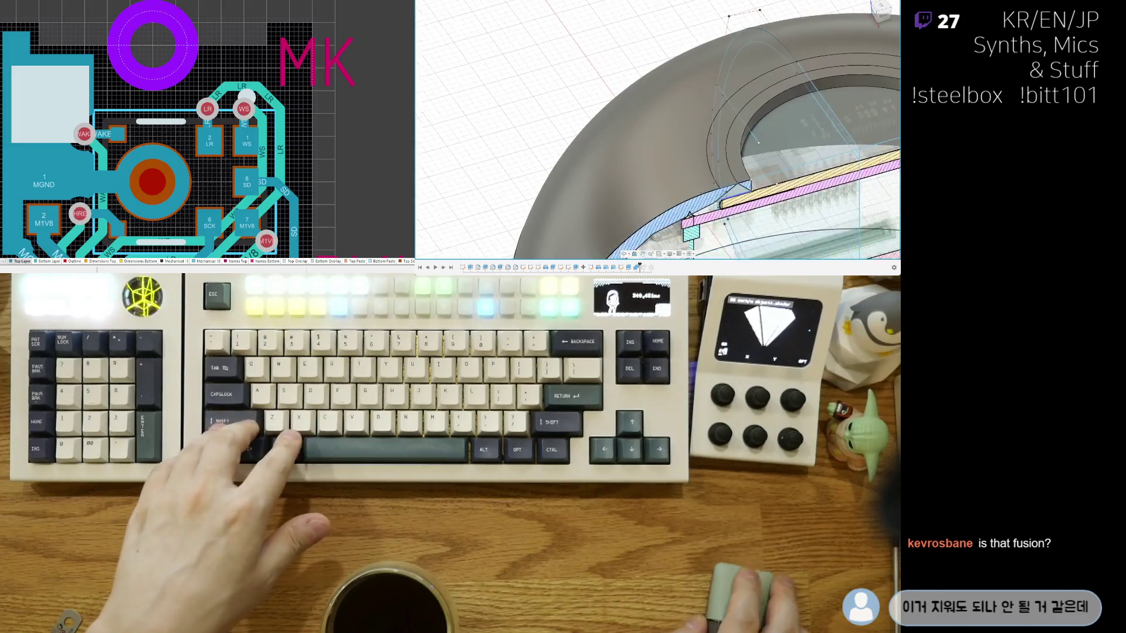
{"action": "scroll", "coordinate": [593, 245], "scroll_direction": "up", "scroll_amount": 2}
{"action": "scroll", "coordinate": [593, 245], "scroll_direction": "up", "scroll_amount": 2}
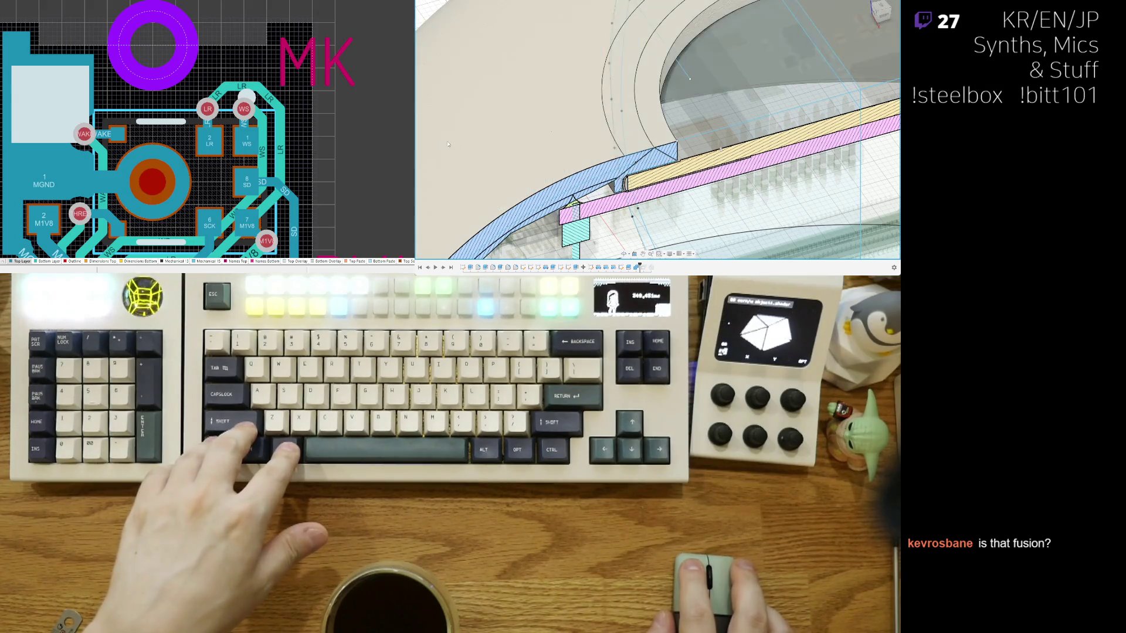
{"action": "middle_click_drag", "start_coordinate": [450, 141], "coordinate": [448, 129], "text": "shift"}
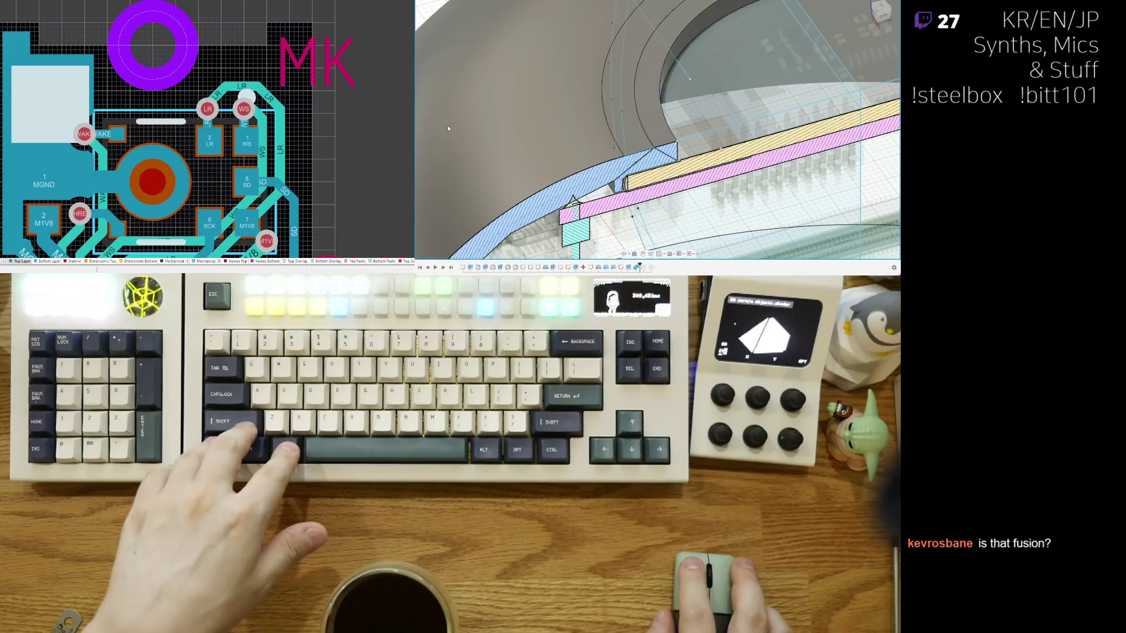
{"action": "mouse_move", "coordinate": [690, 78]}
{"action": "middle_mouse_down", "text": "shift"}
{"action": "mouse_move", "coordinate": [599, 31]}
{"action": "mouse_move", "coordinate": [682, 135]}
{"action": "middle_mouse_up", "text": "shift"}
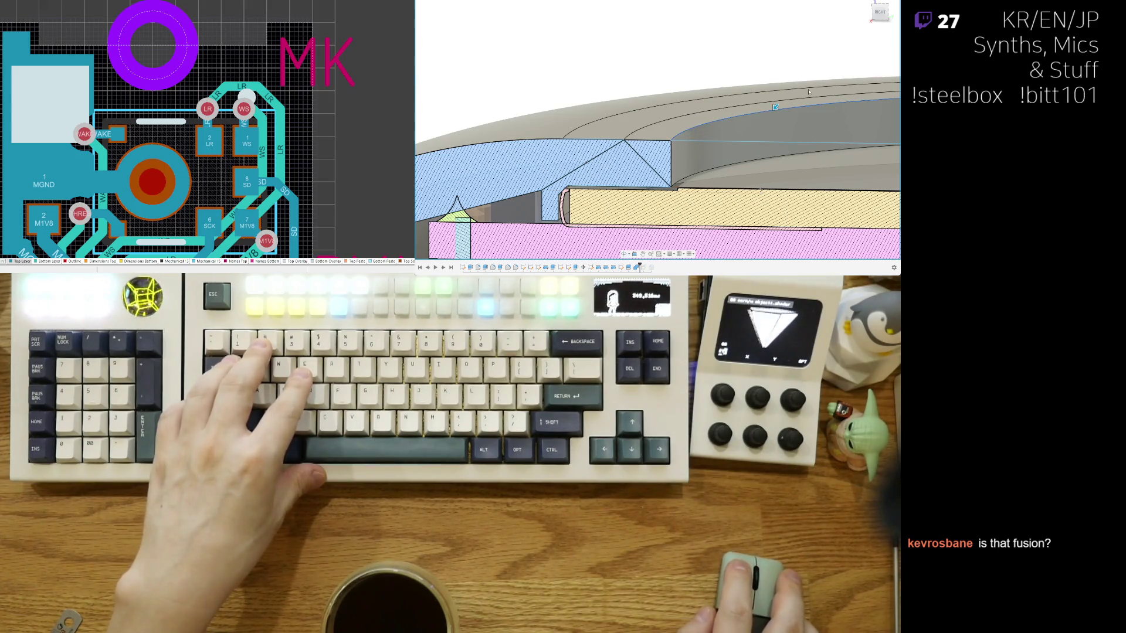
{"action": "scroll", "coordinate": [724, 137], "scroll_direction": "up", "scroll_amount": 3}
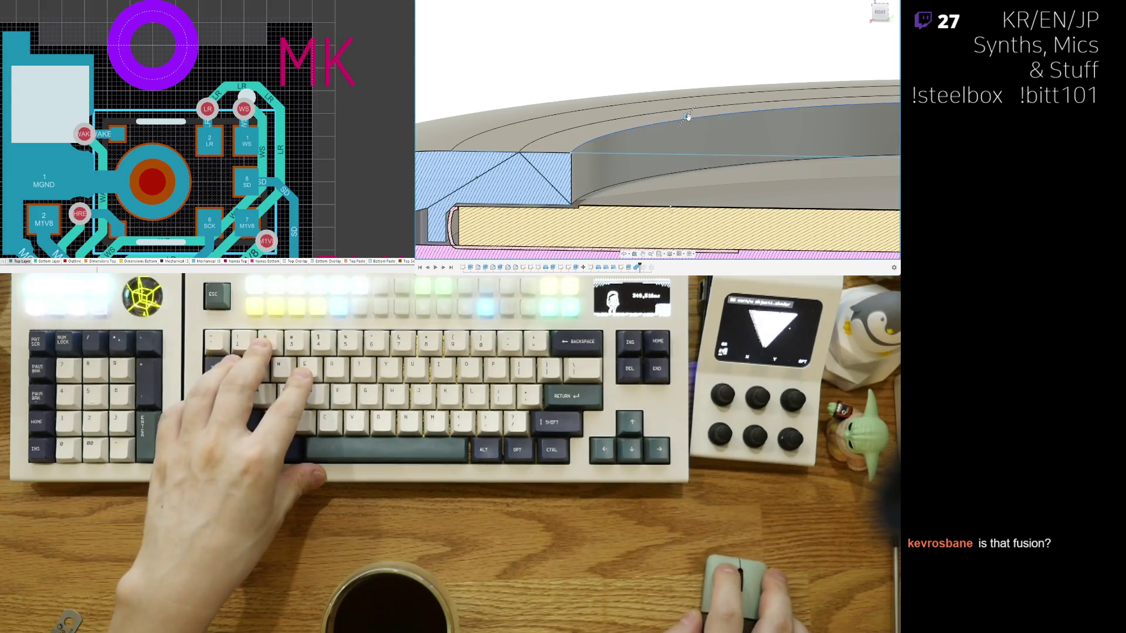
{"action": "scroll", "coordinate": [671, 134], "scroll_direction": "up", "scroll_amount": 2}
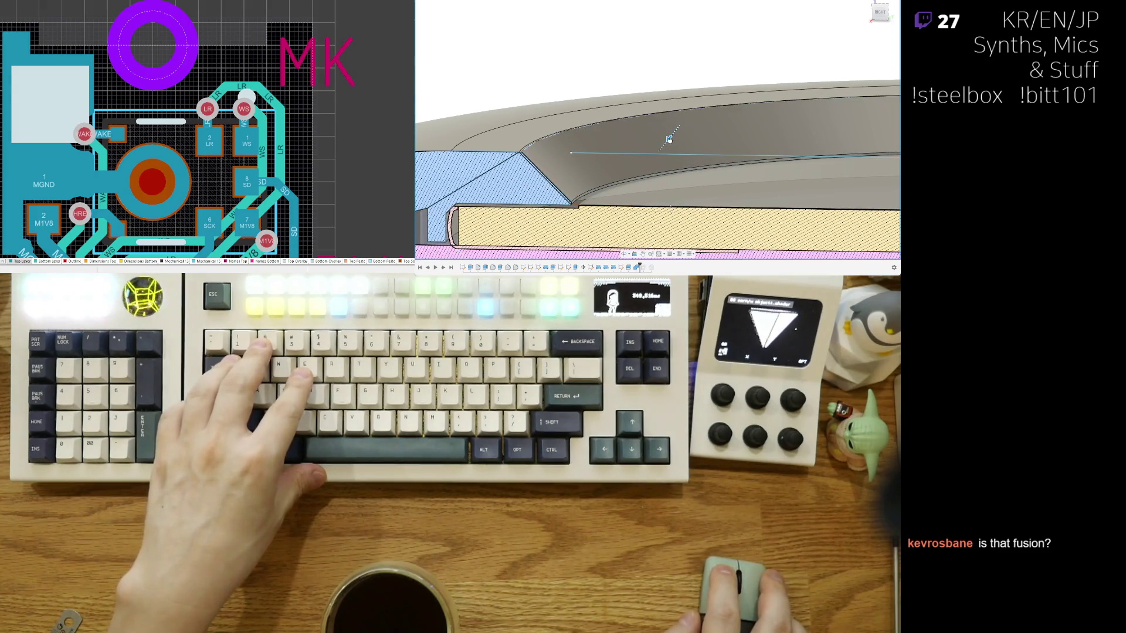
Step: Delete the dome's curved inner face so the body heals without it
{"action": "left_click", "coordinate": [669, 139]}
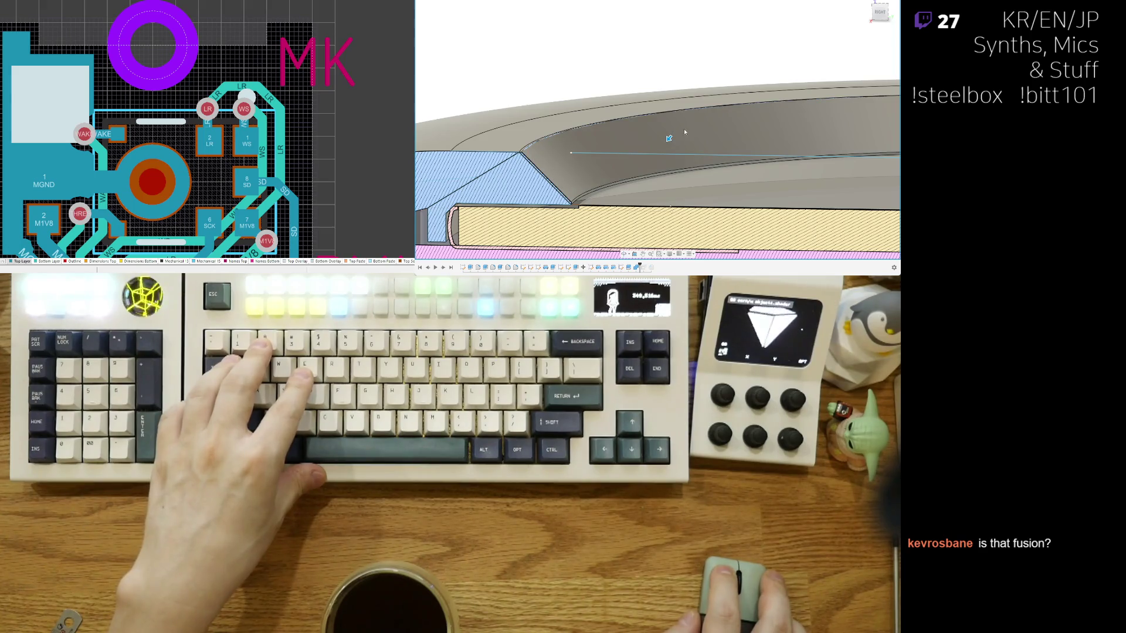
{"action": "left_click", "coordinate": [673, 121]}
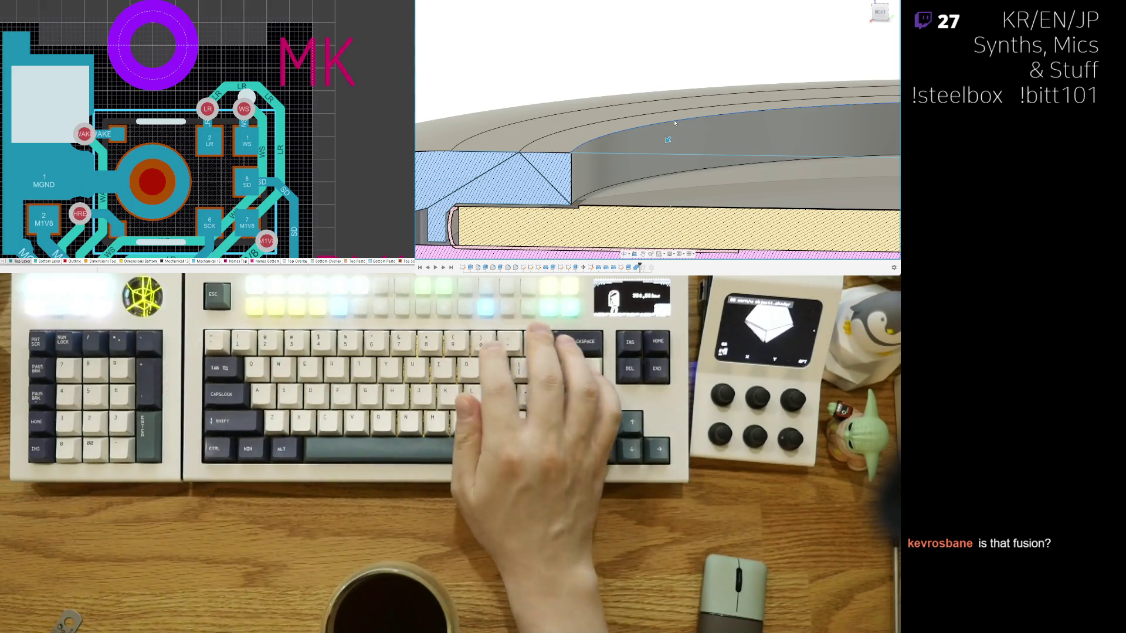
{"action": "key", "text": "Delete"}
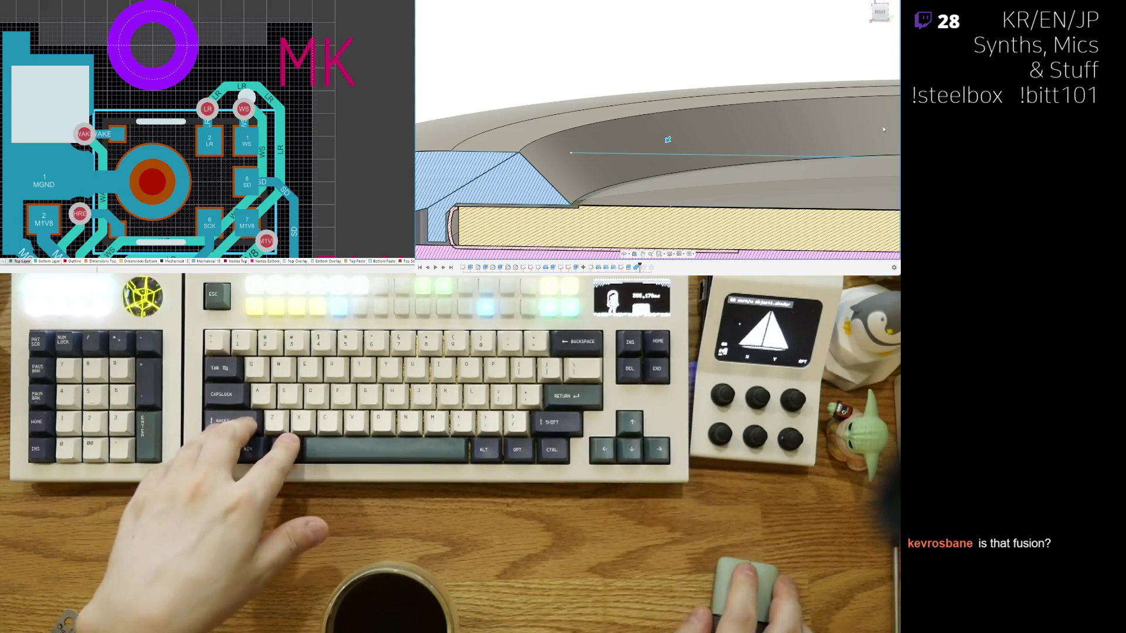
{"action": "scroll", "coordinate": [616, 168], "scroll_direction": "up", "scroll_amount": 5}
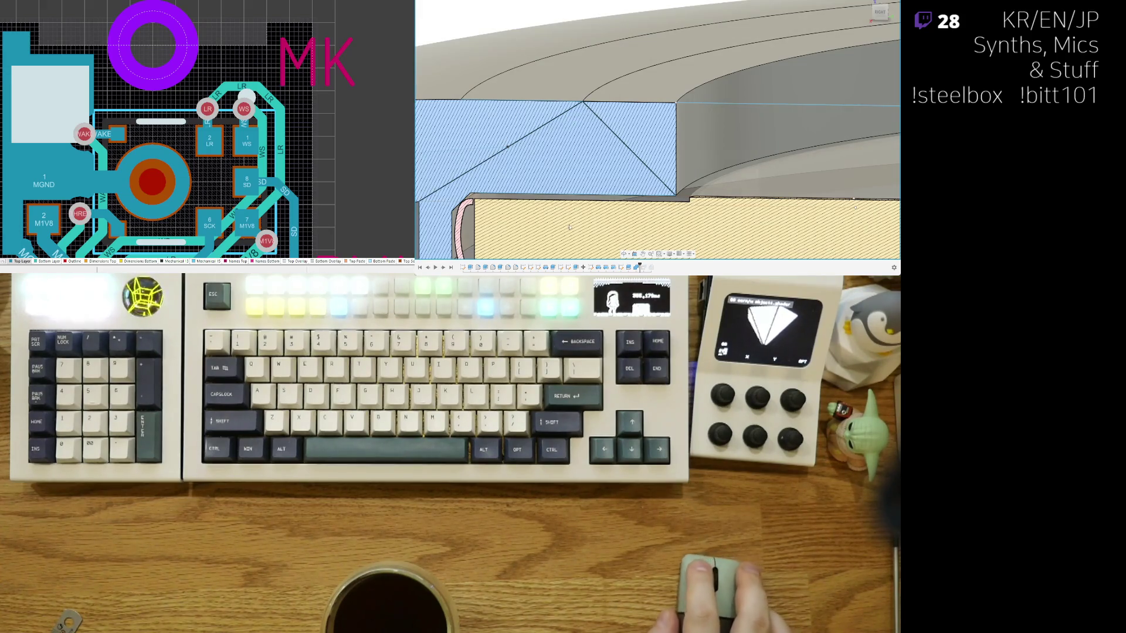
Step: Orbit the sectioned ring to a frontal view and reopen the profile sketch with its angle dimension
{"action": "middle_click_drag", "start_coordinate": [508, 145], "coordinate": [642, 169], "text": "shift"}
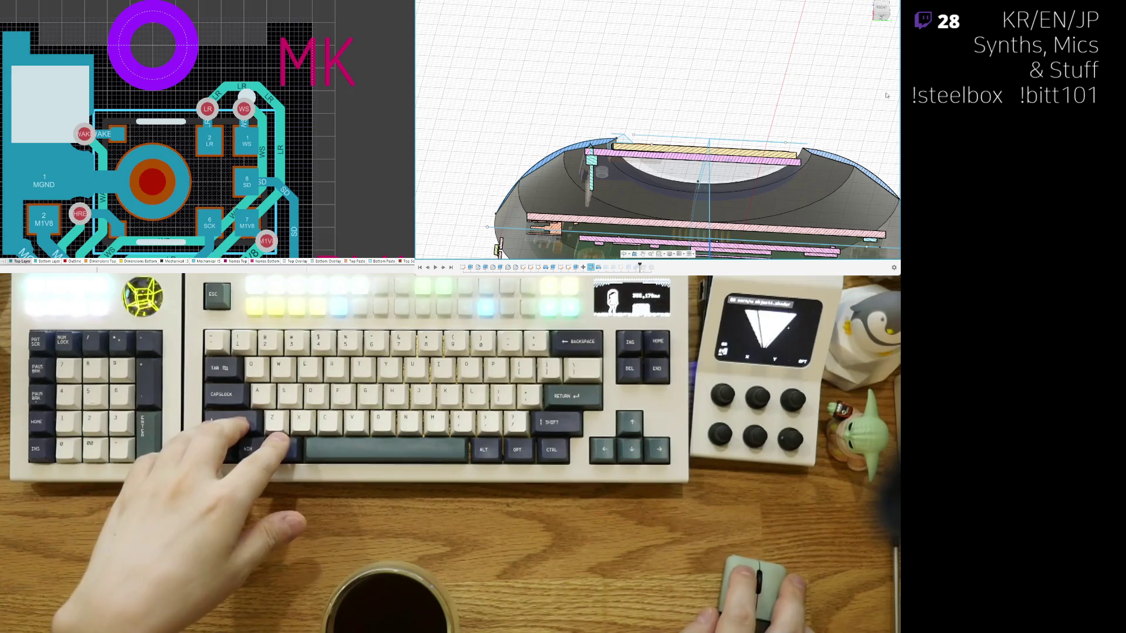
{"action": "mouse_move", "coordinate": [660, 158]}
{"action": "middle_mouse_down", "text": "shift"}
{"action": "mouse_move", "coordinate": [681, 132]}
{"action": "mouse_move", "coordinate": [669, 166]}
{"action": "mouse_move", "coordinate": [678, 141]}
{"action": "middle_mouse_up", "text": "shift"}
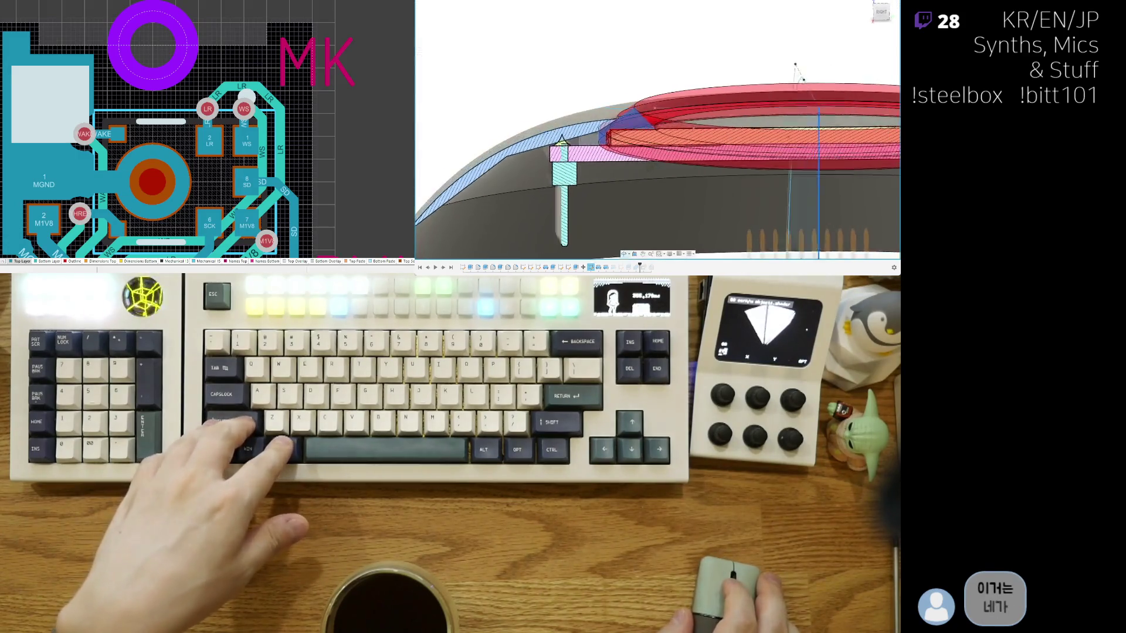
{"action": "middle_click_drag", "start_coordinate": [855, 104], "coordinate": [637, 128], "text": "shift"}
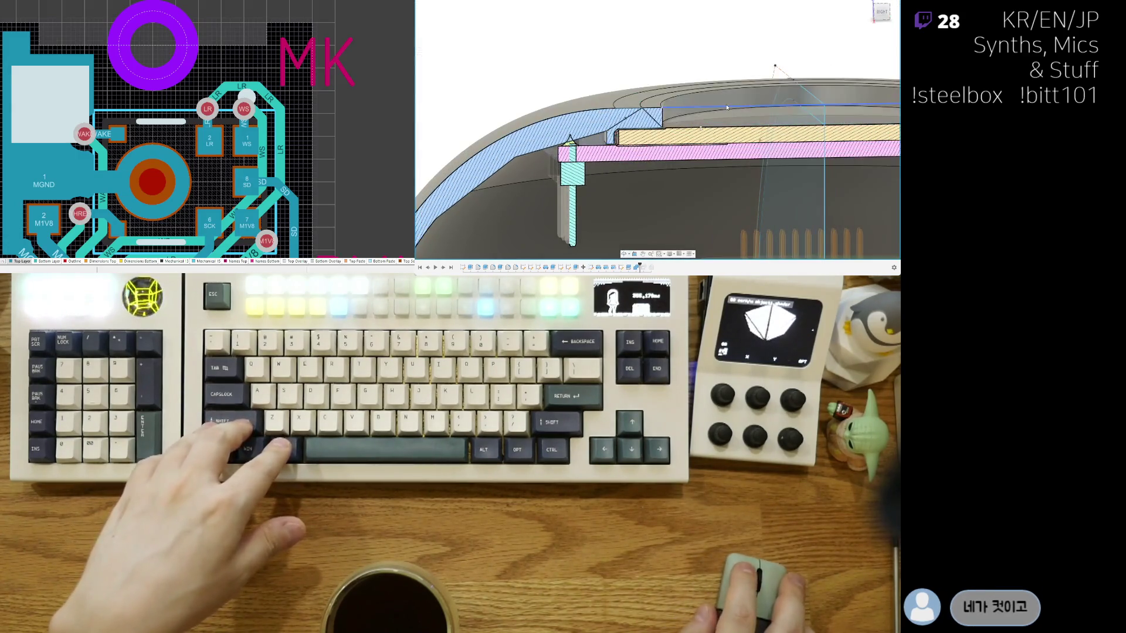
{"action": "scroll", "coordinate": [637, 127], "scroll_direction": "up", "scroll_amount": 2}
{"action": "scroll", "coordinate": [637, 128], "scroll_direction": "up", "scroll_amount": 2}
{"action": "scroll", "coordinate": [637, 127], "scroll_direction": "up", "scroll_amount": 2}
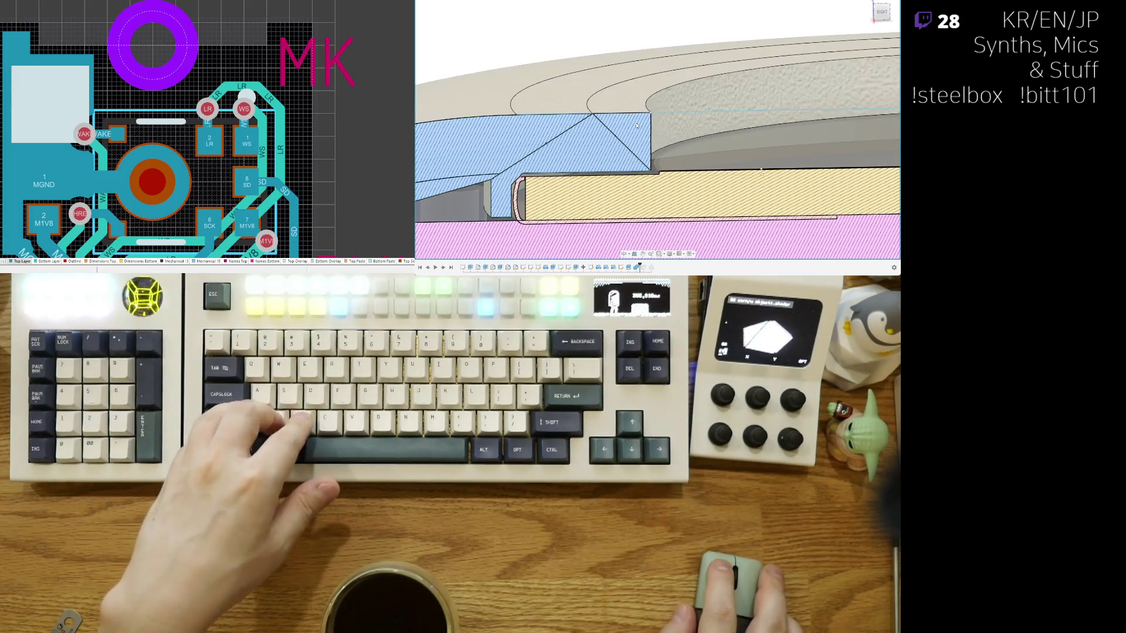
{"action": "double_click", "coordinate": [637, 125]}
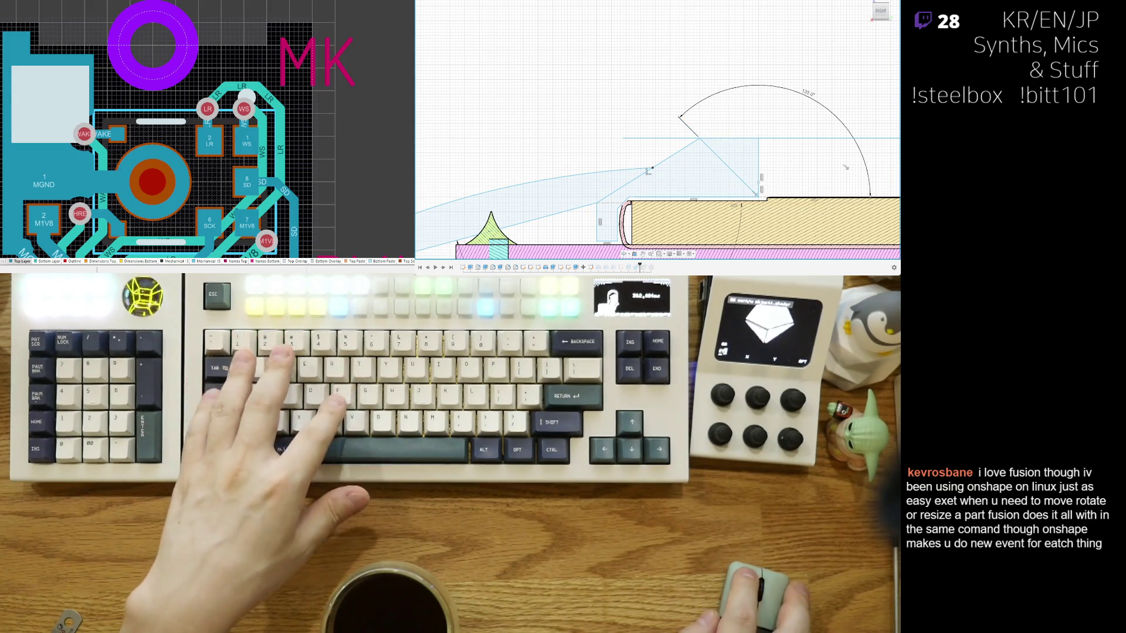
Step: Orbit from the flat sketch view to a 3D section framing the triangular profile beside the dome
{"action": "middle_click_drag", "start_coordinate": [875, 171], "coordinate": [630, 117], "text": "shift"}
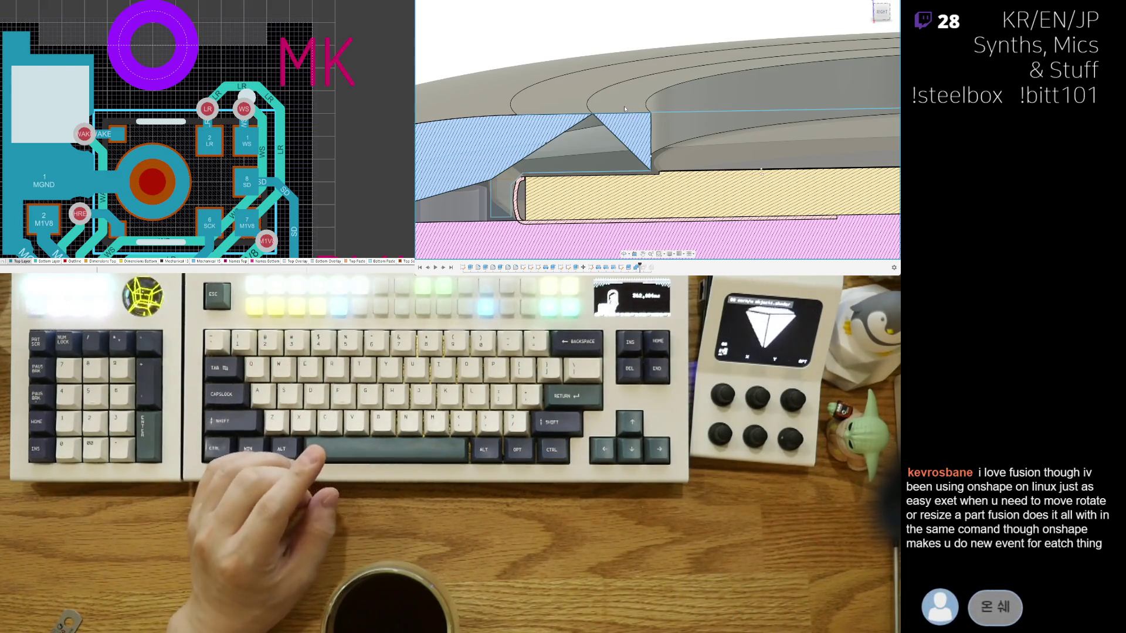
{"action": "mouse_move", "coordinate": [624, 108]}
{"action": "middle_mouse_down", "text": "shift"}
{"action": "mouse_move", "coordinate": [695, 141]}
{"action": "mouse_move", "coordinate": [629, 112]}
{"action": "middle_mouse_up", "text": "shift"}
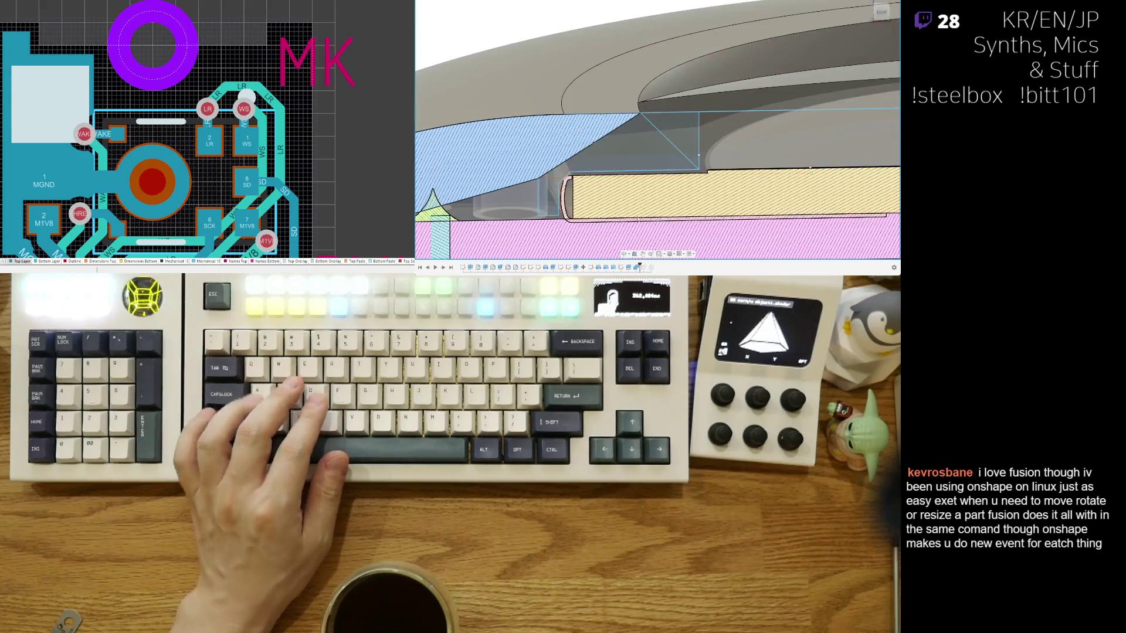
Step: Commit the Revolve, reopen it from the timeline to inspect, then switch back to the slicer
{"action": "key", "text": "Return"}
{"action": "double_click", "coordinate": [615, 270]}
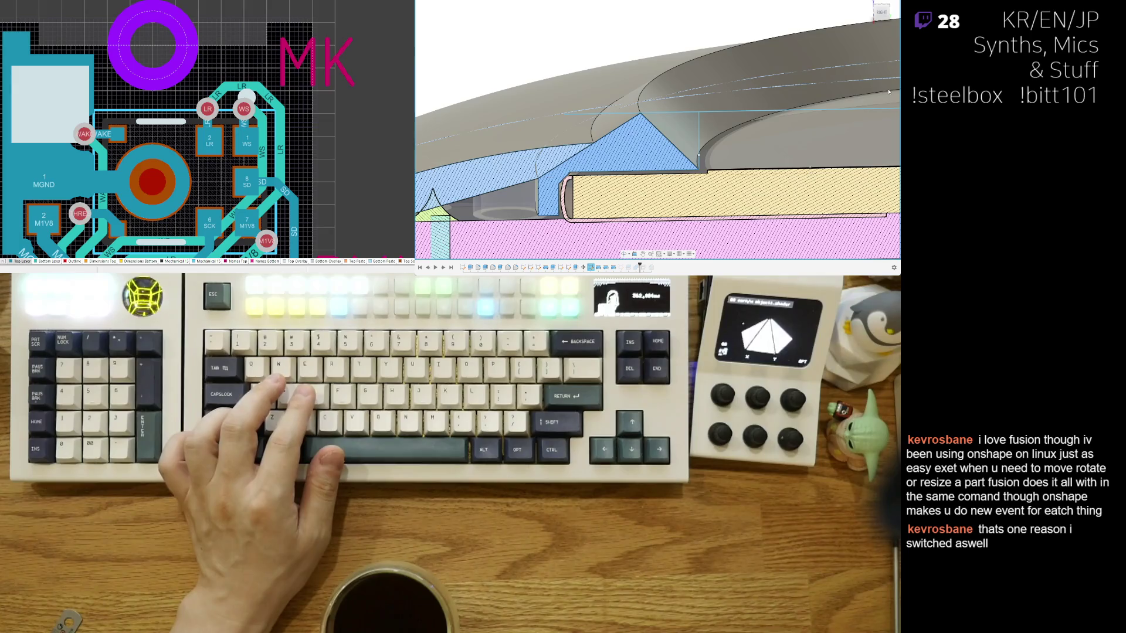
{"action": "mouse_move", "coordinate": [889, 90]}
{"action": "middle_mouse_down", "text": "shift"}
{"action": "mouse_move", "coordinate": [689, 157]}
{"action": "mouse_move", "coordinate": [687, 132]}
{"action": "middle_mouse_up", "text": "shift"}
{"action": "scroll", "coordinate": [688, 131], "scroll_direction": "up", "scroll_amount": 3}
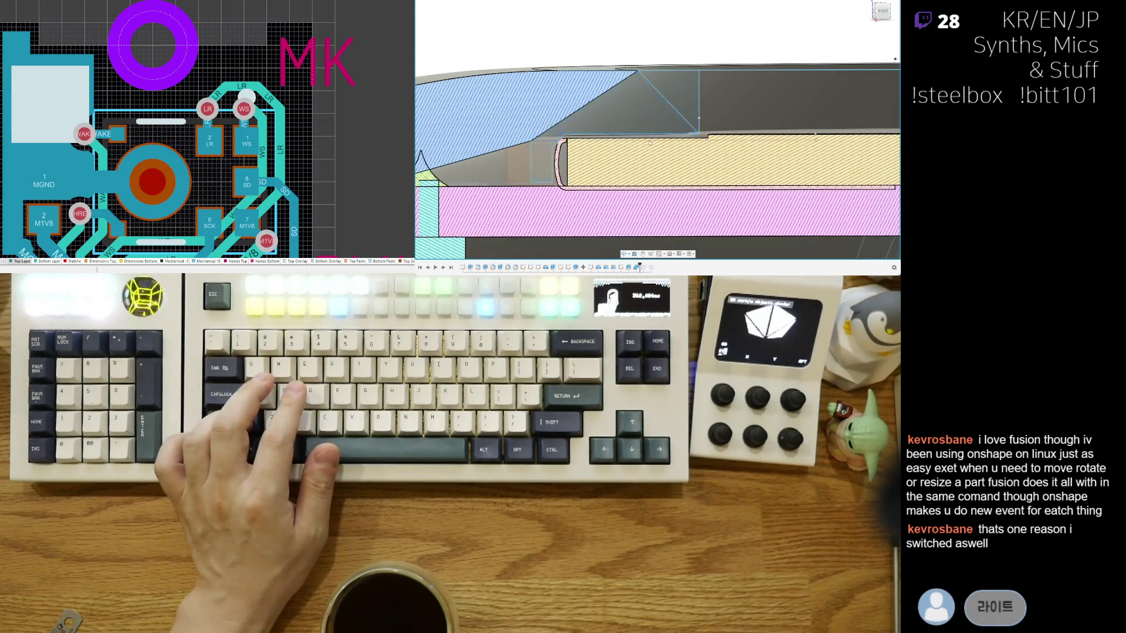
{"action": "scroll", "coordinate": [649, 143], "scroll_direction": "down", "scroll_amount": 2}
{"action": "middle_click_drag", "start_coordinate": [620, 131], "coordinate": [639, 270], "text": "shift"}
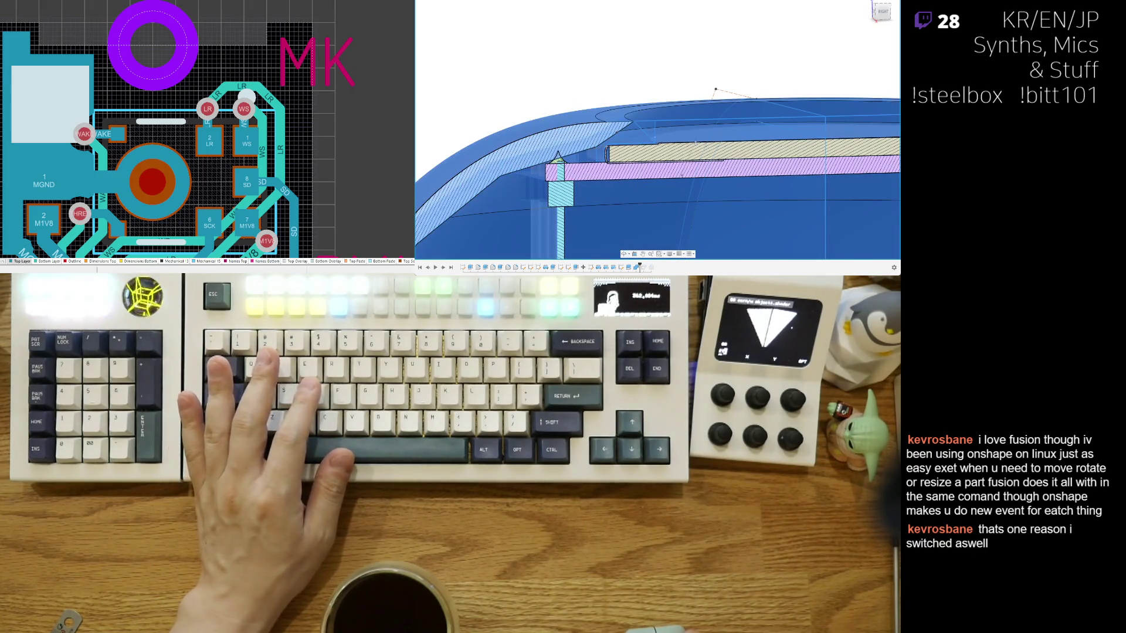
{"action": "left_click", "coordinate": [452, 146]}
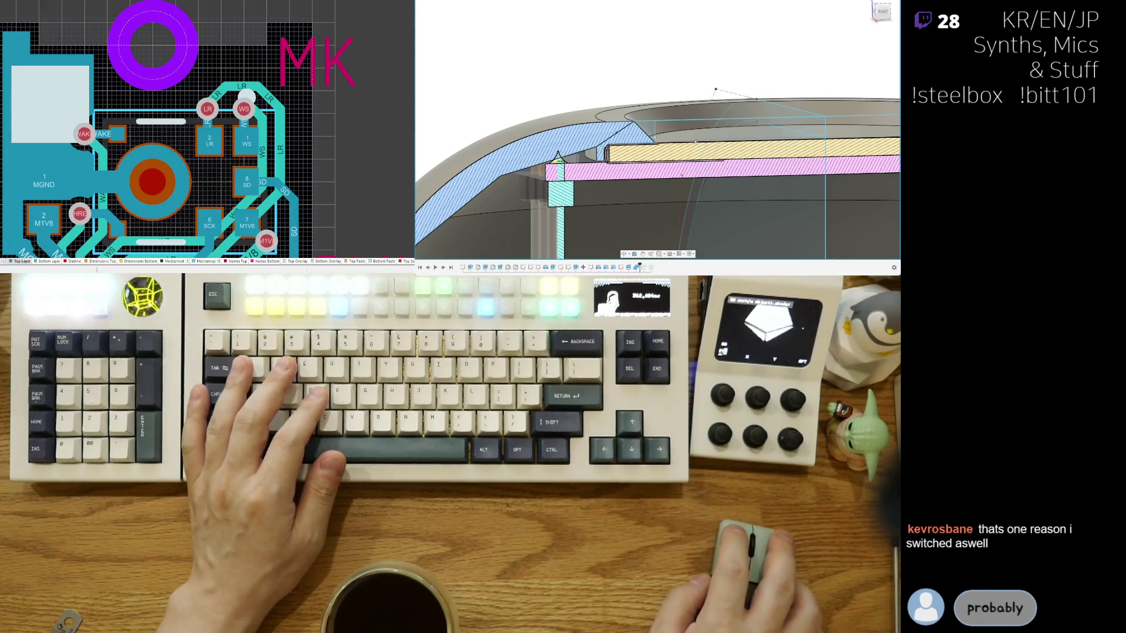
{"action": "key", "text": "alt+Tab"}
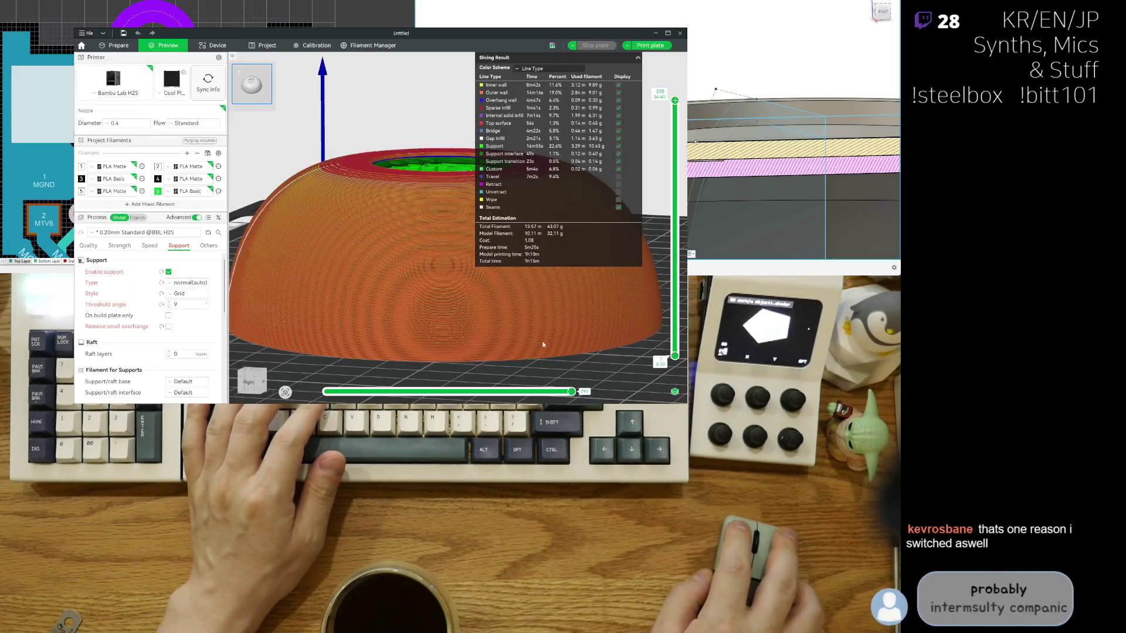
{"action": "scroll", "coordinate": [293, 142], "scroll_direction": "down", "scroll_amount": 2}
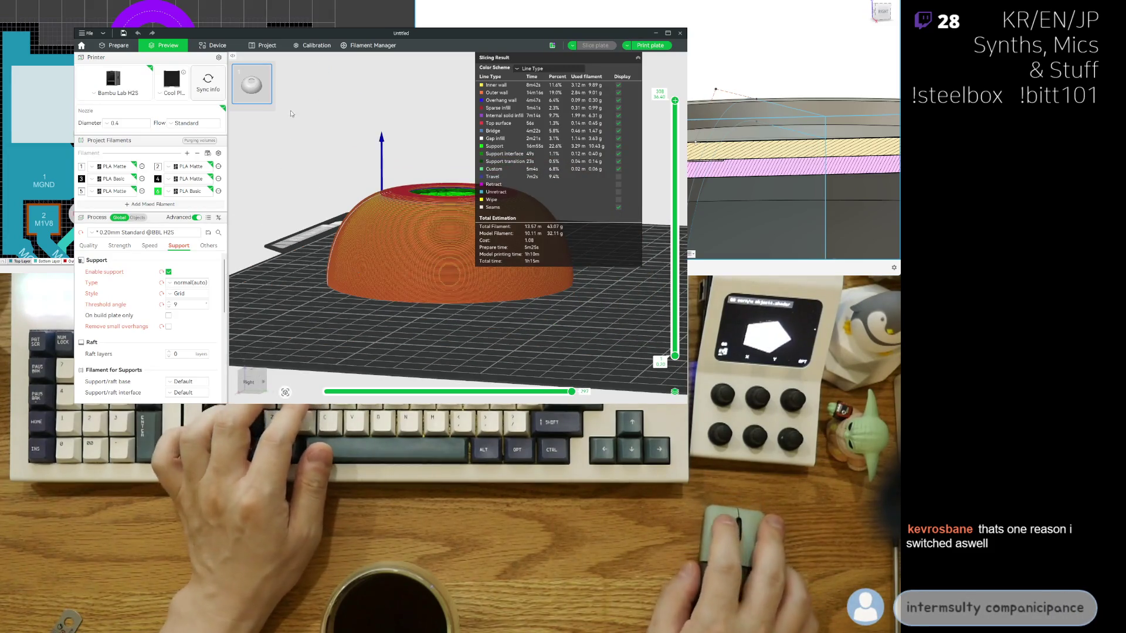
Step: Delete the old supported dome from the Prepare plate and view the newly imported dome
{"action": "key", "text": "ctrl+Tab"}
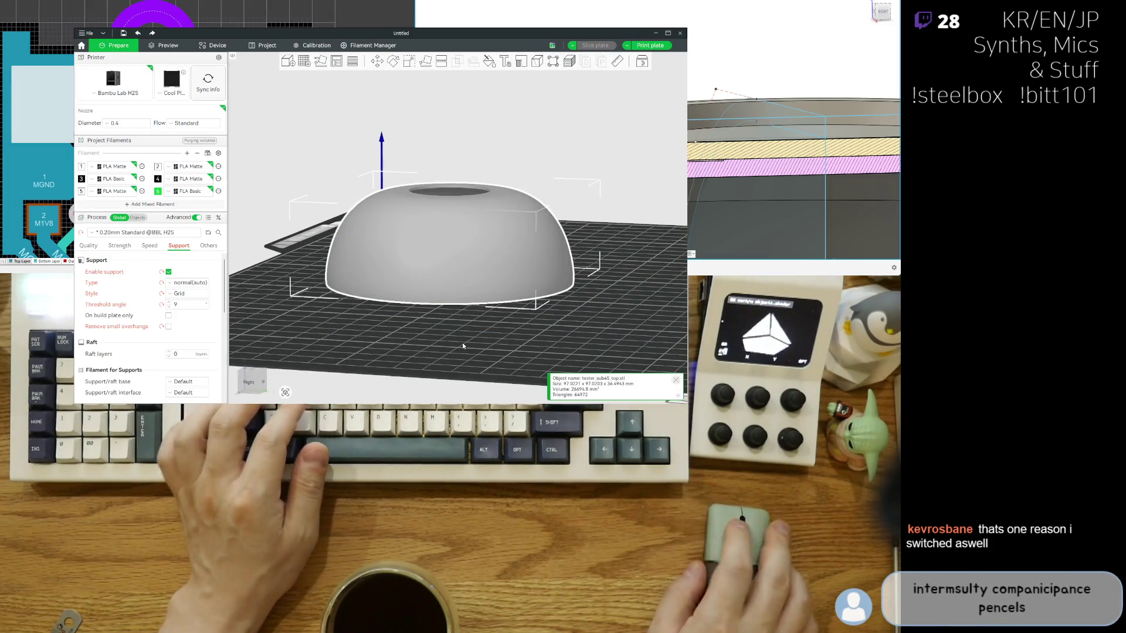
{"action": "key", "text": "z"}
{"action": "key", "text": "Delete"}
{"action": "left_click_drag", "start_coordinate": [455, 314], "coordinate": [516, 315]}
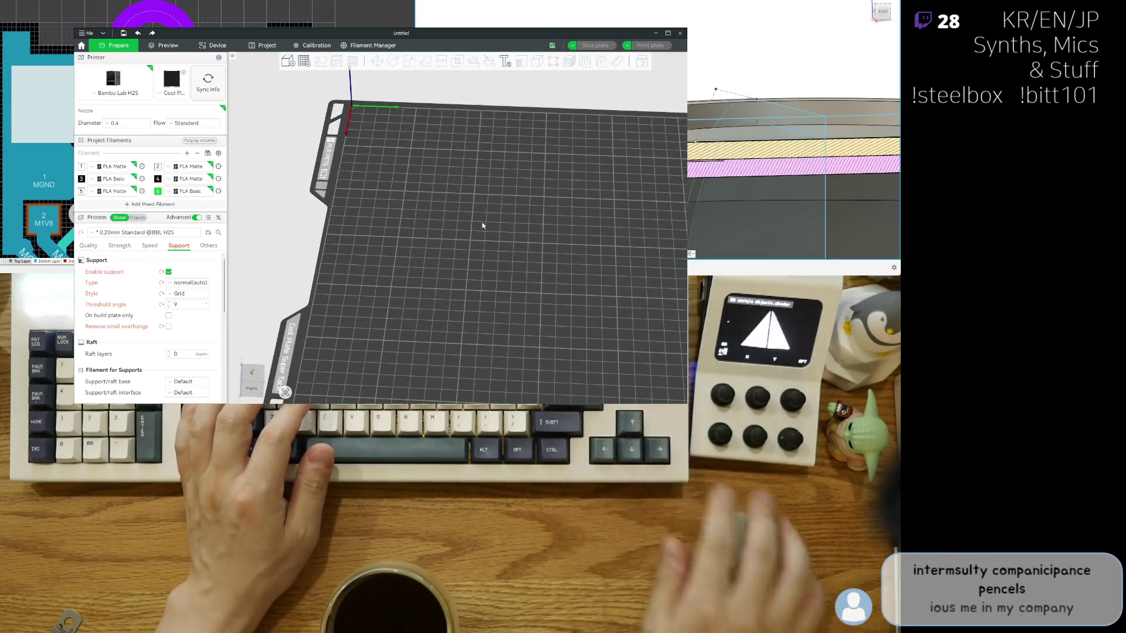
{"action": "mouse_move", "coordinate": [432, 234]}
{"action": "left_mouse_down"}
{"action": "mouse_move", "coordinate": [375, 283]}
{"action": "mouse_move", "coordinate": [366, 265]}
{"action": "mouse_move", "coordinate": [473, 236]}
{"action": "left_mouse_up"}
{"action": "key", "text": "1"}
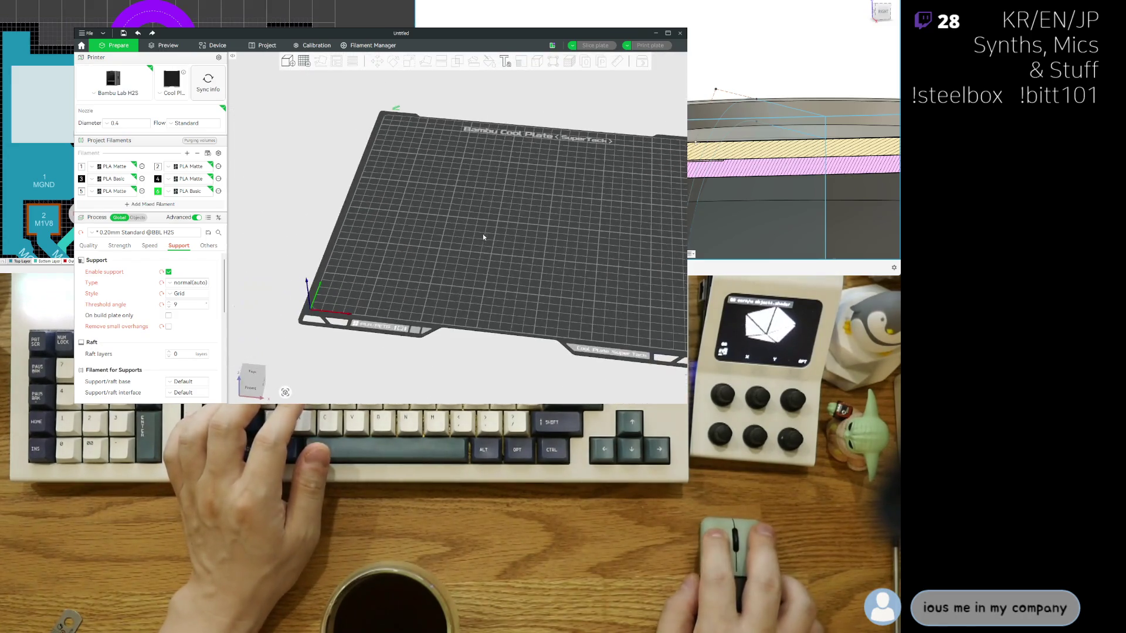
{"action": "scroll", "coordinate": [473, 236], "scroll_direction": "up", "scroll_amount": 2}
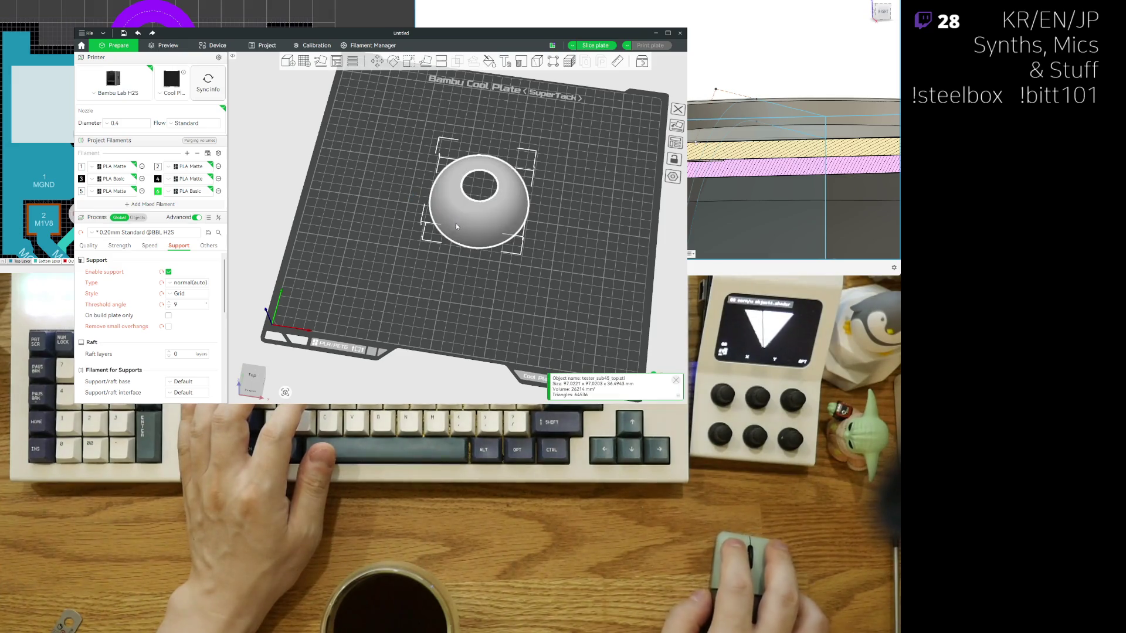
{"action": "left_click_drag", "start_coordinate": [546, 309], "coordinate": [539, 273]}
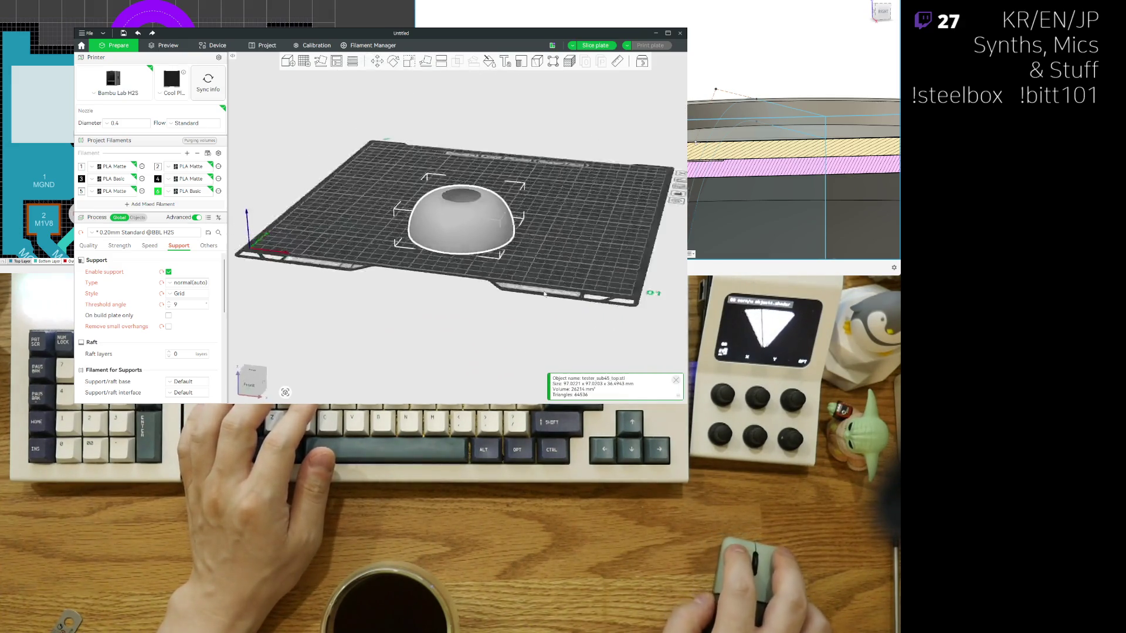
Step: Slice the new dome, set Support threshold angle to 12, and re-slice
{"action": "left_click", "coordinate": [595, 45]}
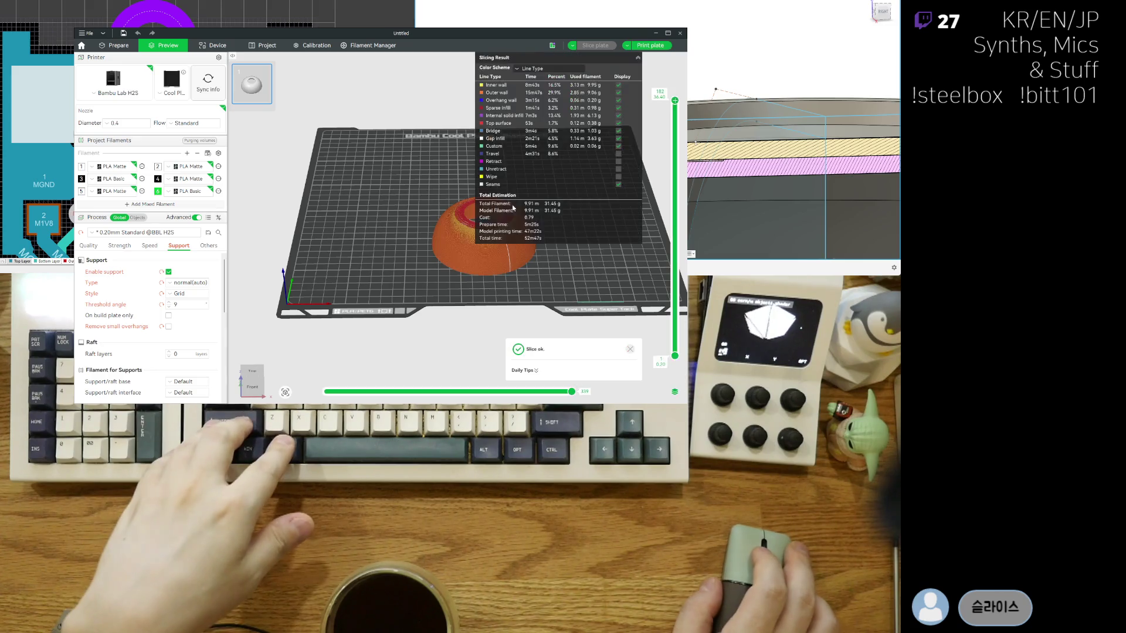
{"action": "scroll", "coordinate": [474, 210], "scroll_direction": "up", "scroll_amount": 3}
{"action": "scroll", "coordinate": [473, 210], "scroll_direction": "up", "scroll_amount": 3}
{"action": "scroll", "coordinate": [396, 211], "scroll_direction": "up", "scroll_amount": 3}
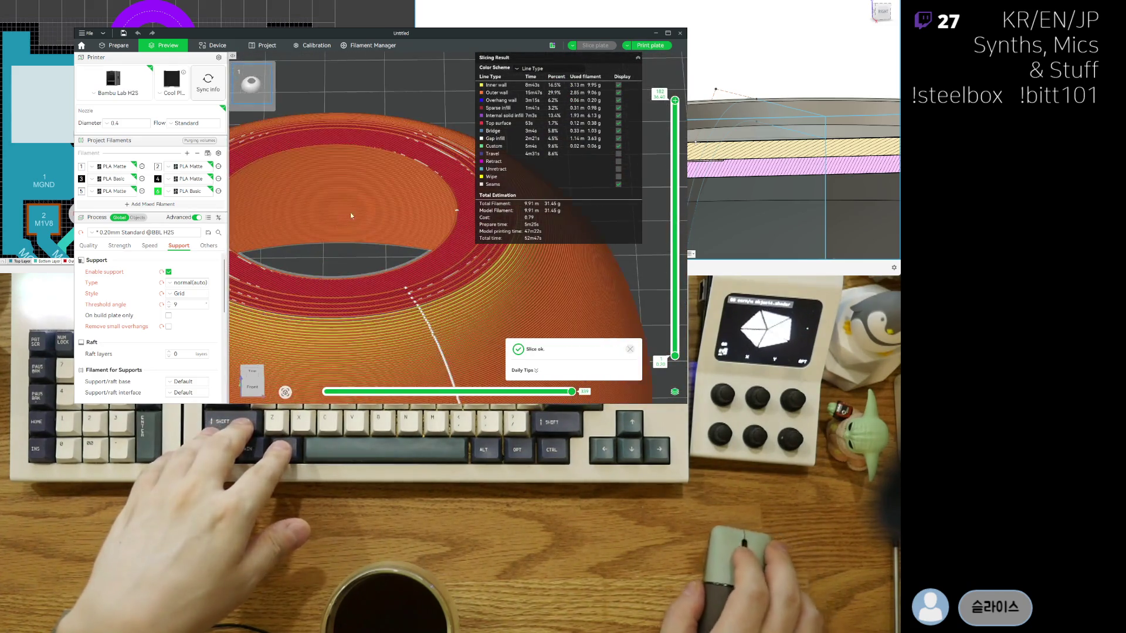
{"action": "scroll", "coordinate": [350, 212], "scroll_direction": "up", "scroll_amount": 3}
{"action": "mouse_move", "coordinate": [344, 210]}
{"action": "left_mouse_down"}
{"action": "mouse_move", "coordinate": [353, 235]}
{"action": "mouse_move", "coordinate": [360, 182]}
{"action": "left_mouse_up"}
{"action": "scroll", "coordinate": [361, 182], "scroll_direction": "up", "scroll_amount": 2}
{"action": "scroll", "coordinate": [356, 159], "scroll_direction": "up", "scroll_amount": 2}
{"action": "scroll", "coordinate": [351, 130], "scroll_direction": "up", "scroll_amount": 1}
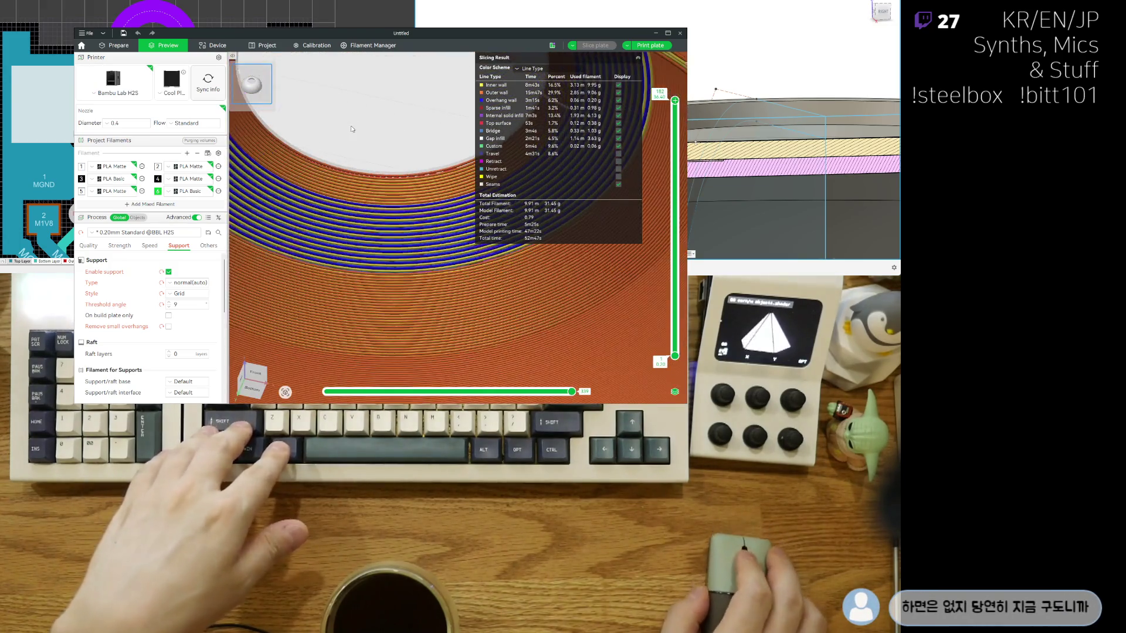
{"action": "key", "text": "BackSpace"}
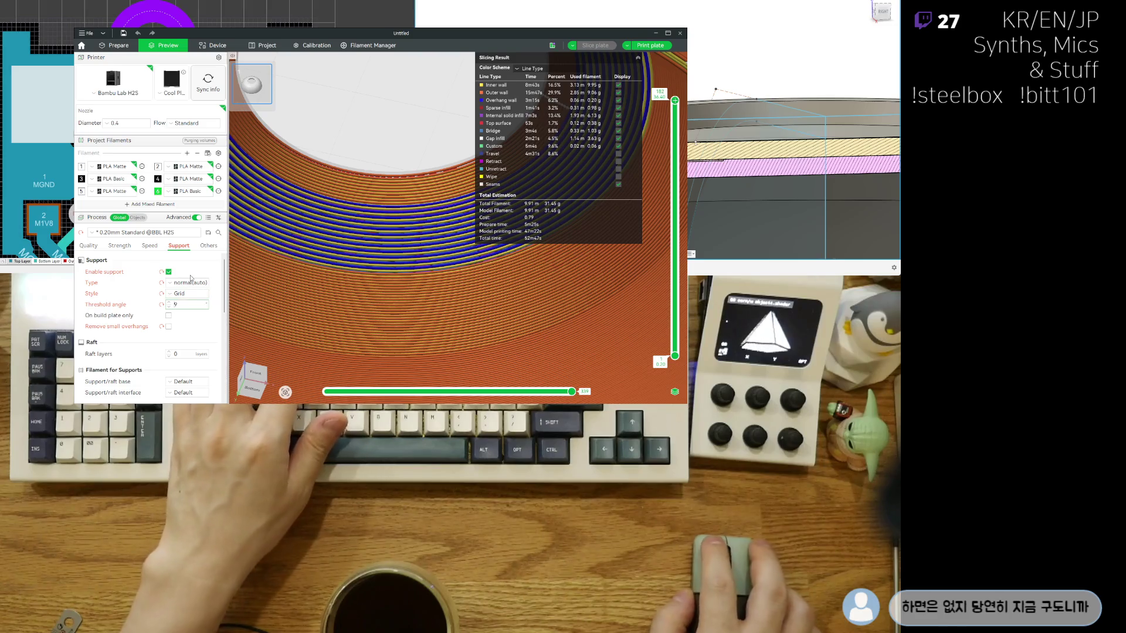
{"action": "type", "text": "12"}
{"action": "key", "text": "Return"}
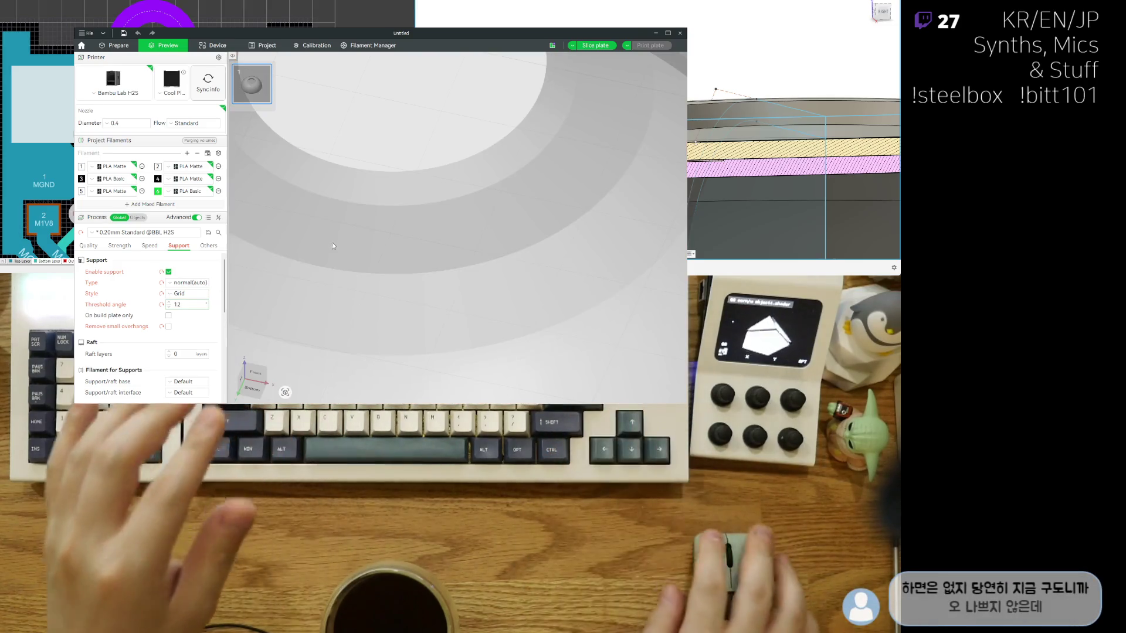
{"action": "scroll", "coordinate": [569, 60], "scroll_direction": "down", "scroll_amount": 2}
{"action": "left_click", "coordinate": [595, 44]}
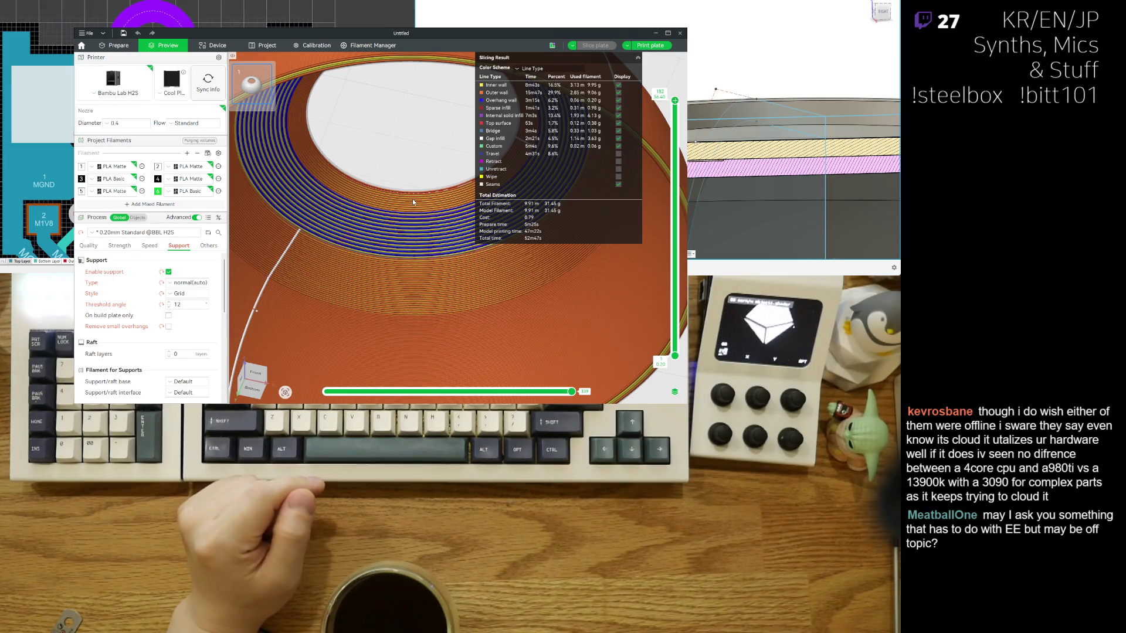
{"action": "scroll", "coordinate": [412, 200], "scroll_direction": "down", "scroll_amount": 5}
Step: Set the threshold angle to 15, slice, and inspect the supports filling the dome
{"action": "left_click_drag", "start_coordinate": [412, 198], "coordinate": [315, 302]}
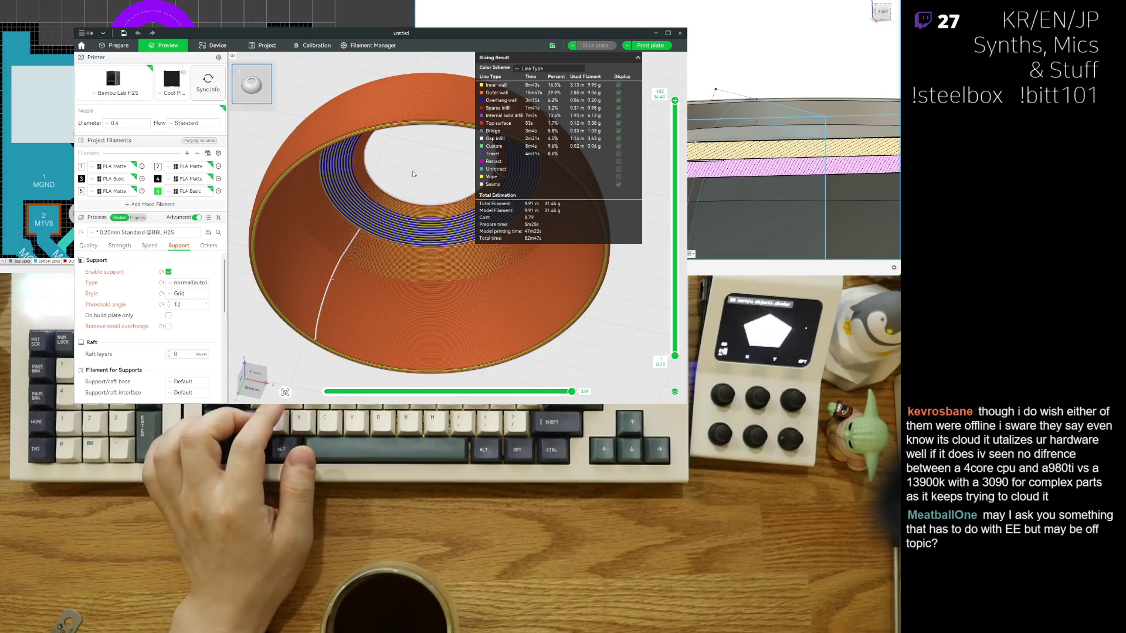
{"action": "double_click", "coordinate": [181, 304]}
{"action": "type", "text": "32"}
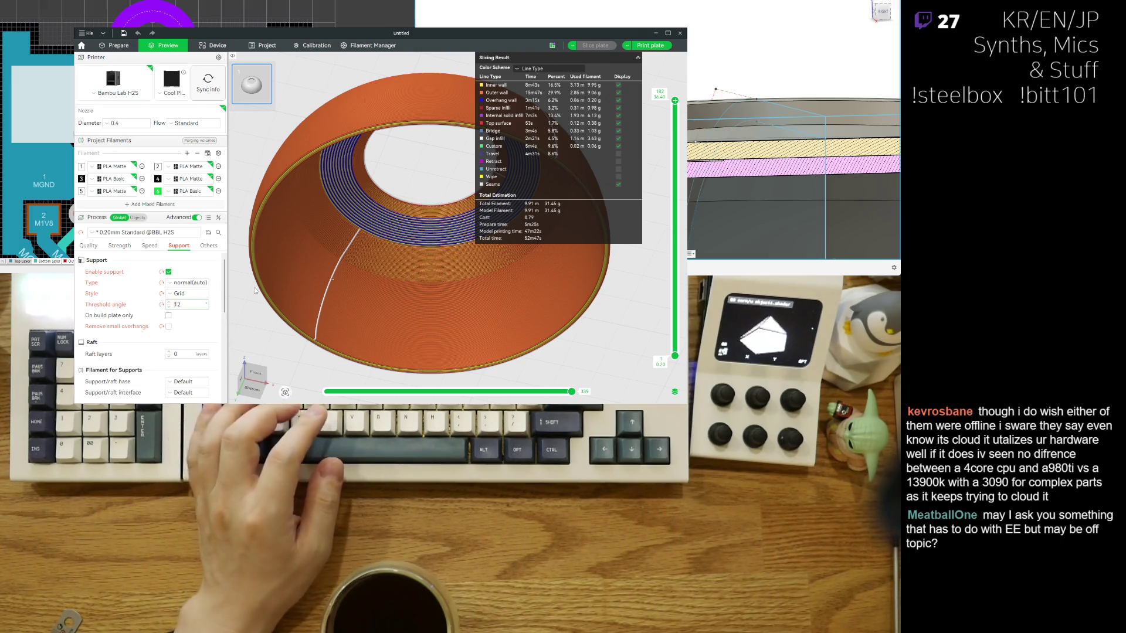
{"action": "key", "text": "BackSpace"}
{"action": "key", "text": "BackSpace"}
{"action": "type", "text": "15"}
{"action": "key", "text": "Return"}
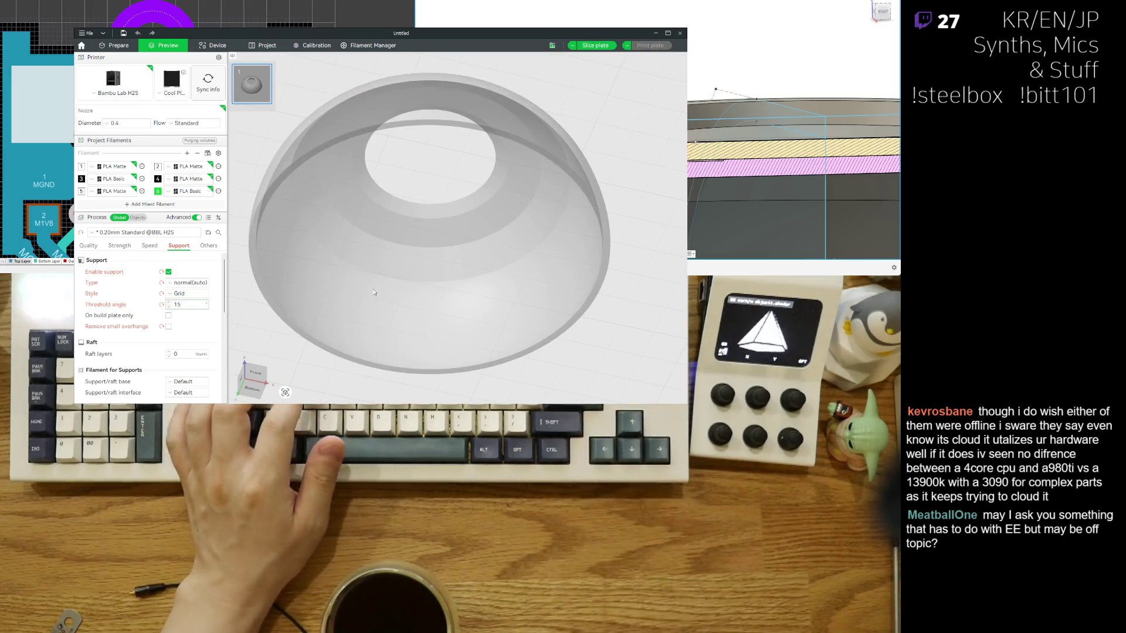
{"action": "left_click", "coordinate": [595, 46]}
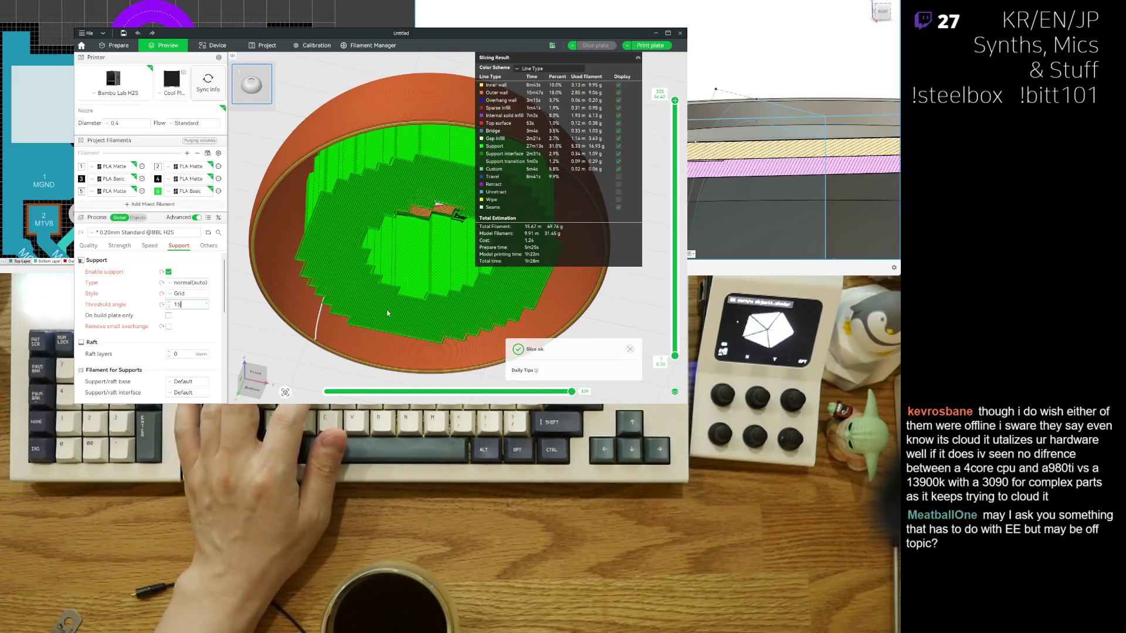
{"action": "mouse_move", "coordinate": [388, 313]}
{"action": "left_mouse_down"}
{"action": "mouse_move", "coordinate": [381, 286]}
{"action": "mouse_move", "coordinate": [426, 236]}
{"action": "mouse_move", "coordinate": [426, 272]}
{"action": "mouse_move", "coordinate": [417, 236]}
{"action": "left_mouse_up"}
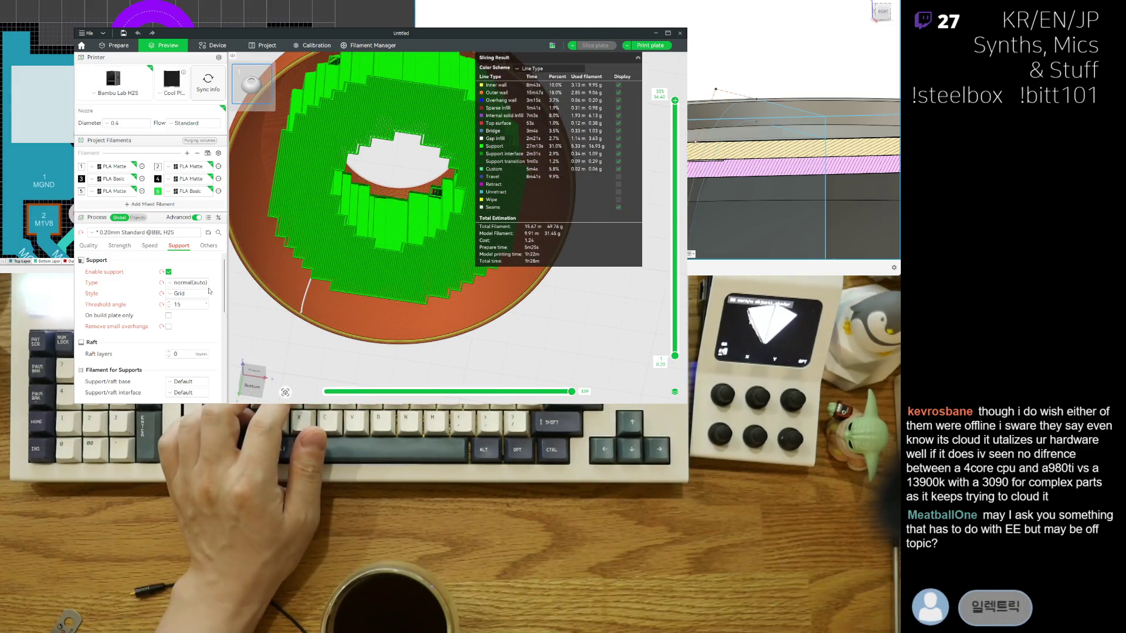
Step: Try a threshold of 90, then return it to 12 and re-slice without supports
{"action": "left_click", "coordinate": [189, 305]}
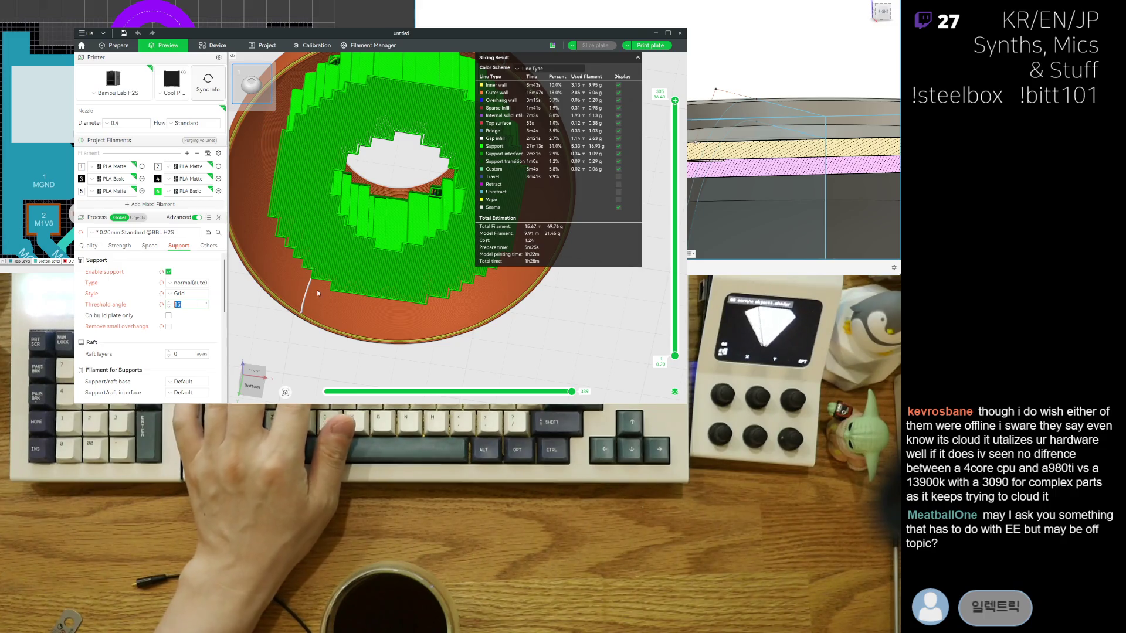
{"action": "type", "text": "1290"}
{"action": "key", "text": "Return"}
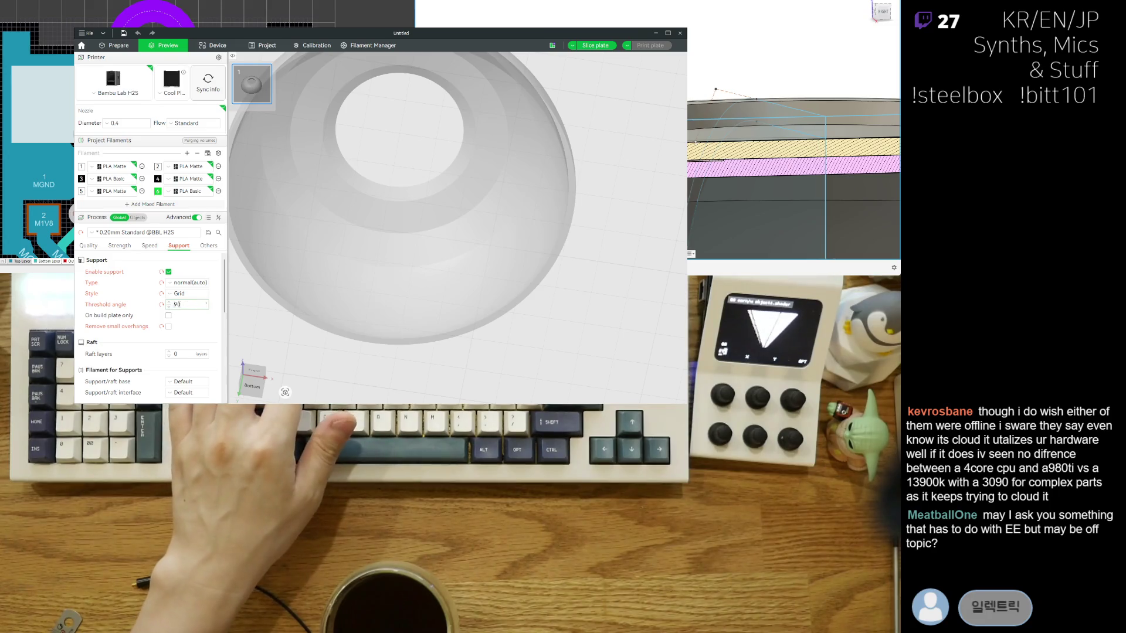
{"action": "key", "text": "BackSpace"}
{"action": "key", "text": "BackSpace"}
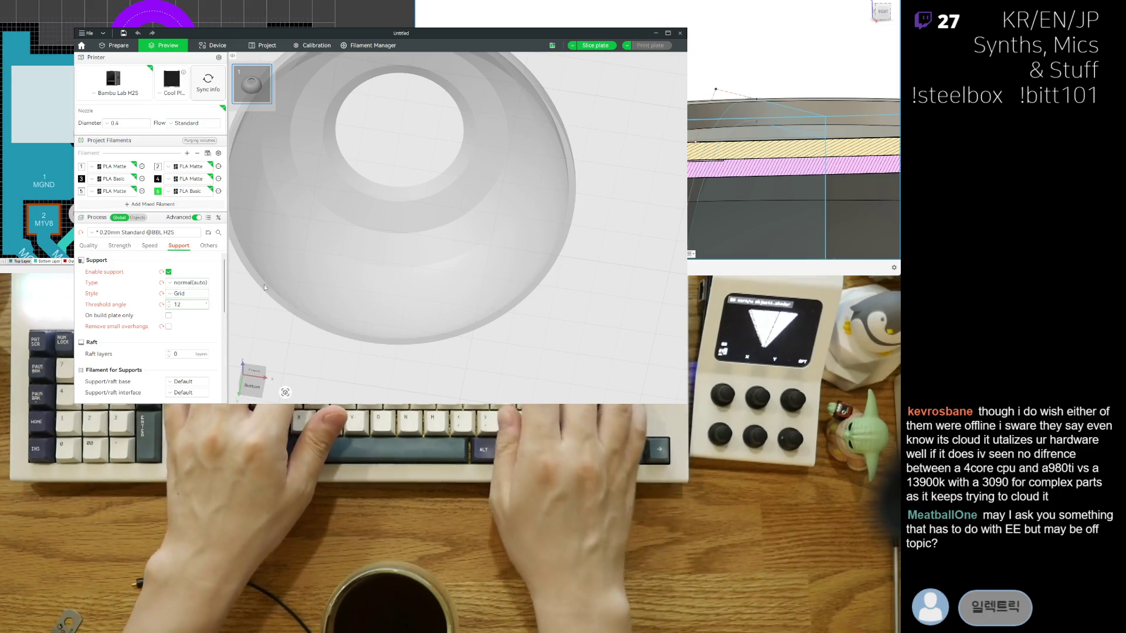
{"action": "type", "text": "12"}
{"action": "left_click", "coordinate": [452, 317]}
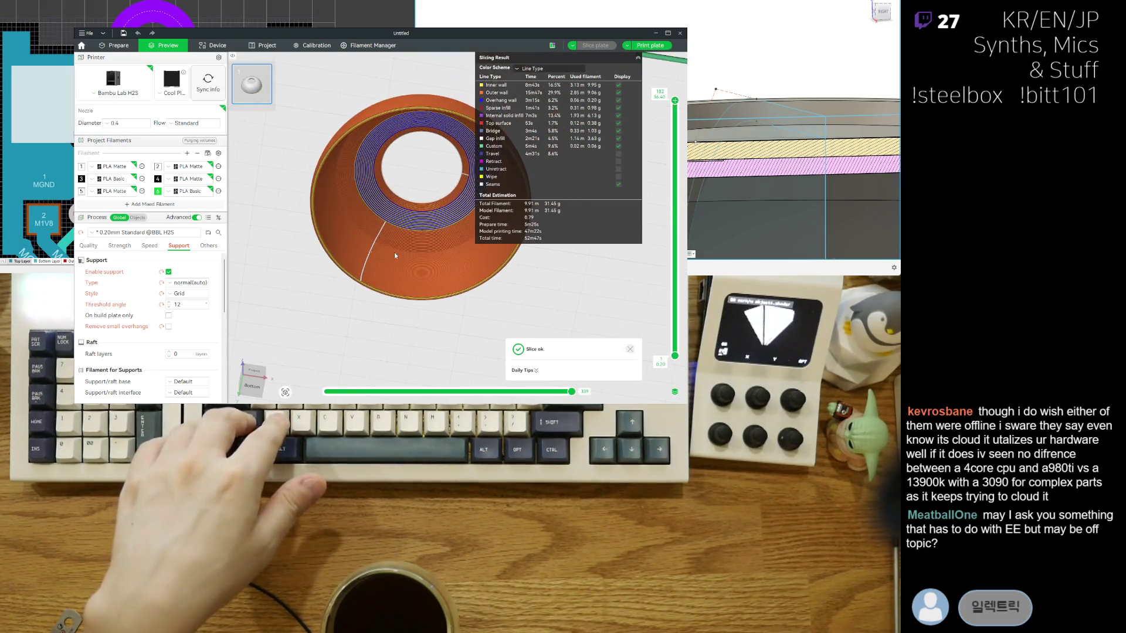
{"action": "left_click_drag", "start_coordinate": [408, 182], "coordinate": [597, 250]}
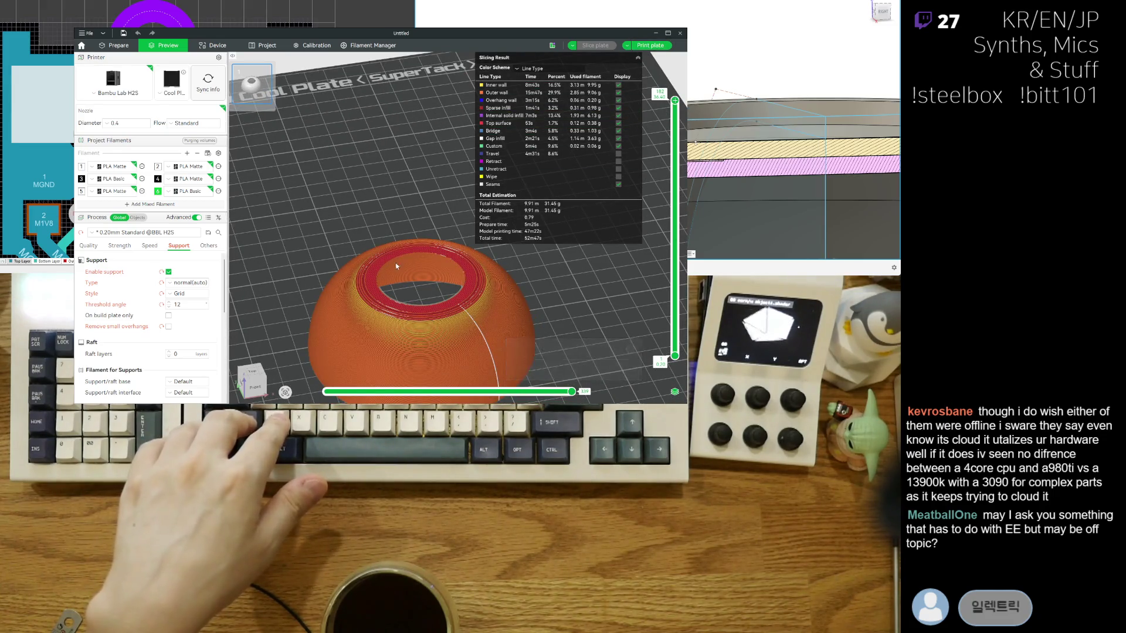
{"action": "mouse_move", "coordinate": [597, 250]}
{"action": "left_mouse_down"}
{"action": "mouse_move", "coordinate": [333, 152]}
{"action": "mouse_move", "coordinate": [511, 310]}
{"action": "left_mouse_up"}
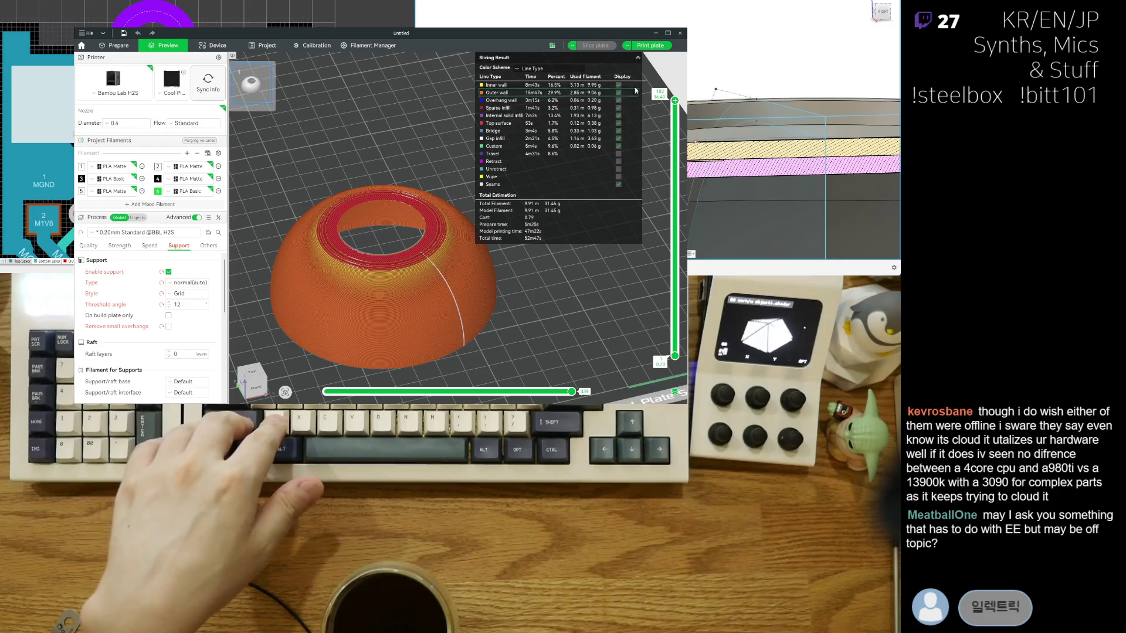